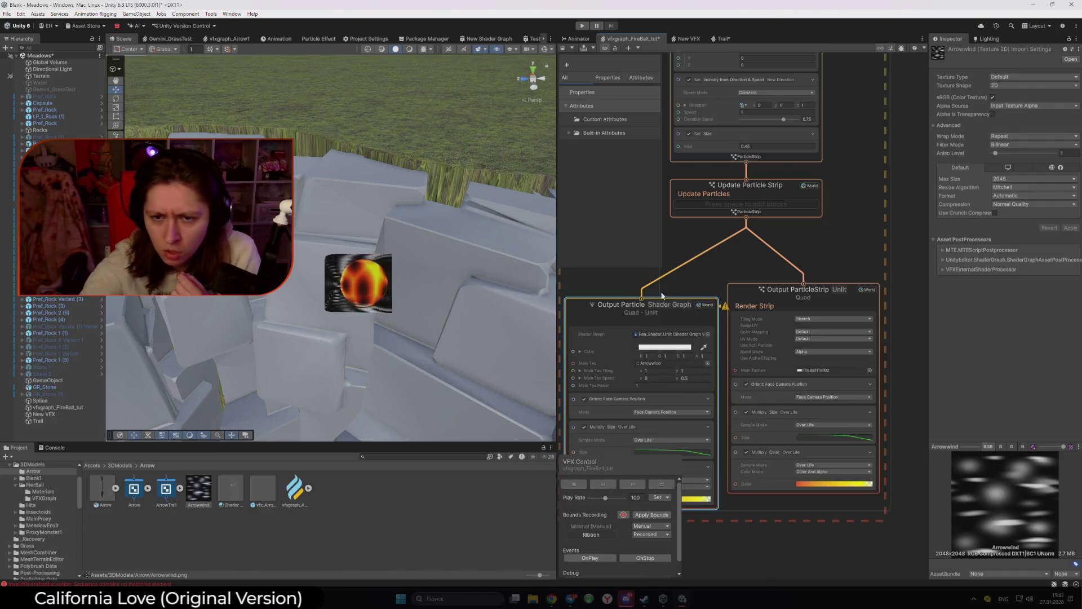
Step: Disconnect the shader graph output from Update Particle Strip and review the texture and strip output settings
key(Delete)
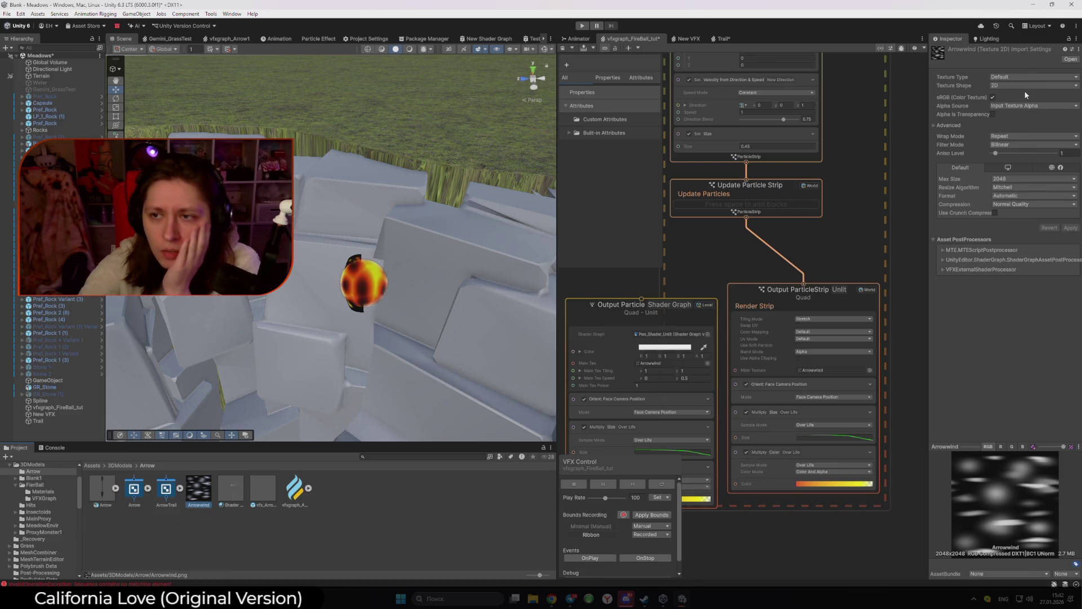
click(1025, 107)
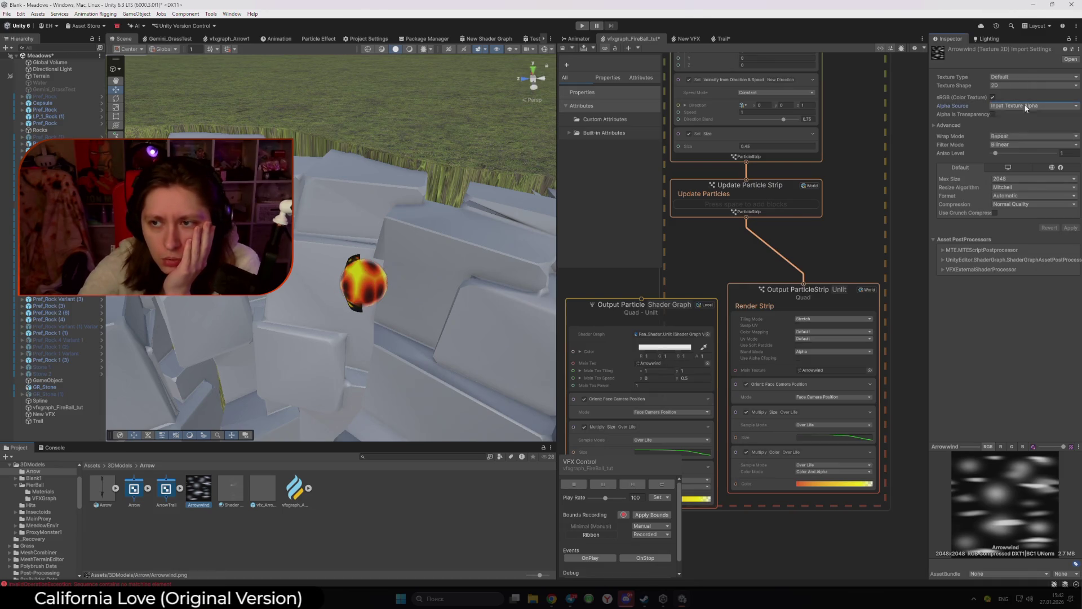
click(960, 114)
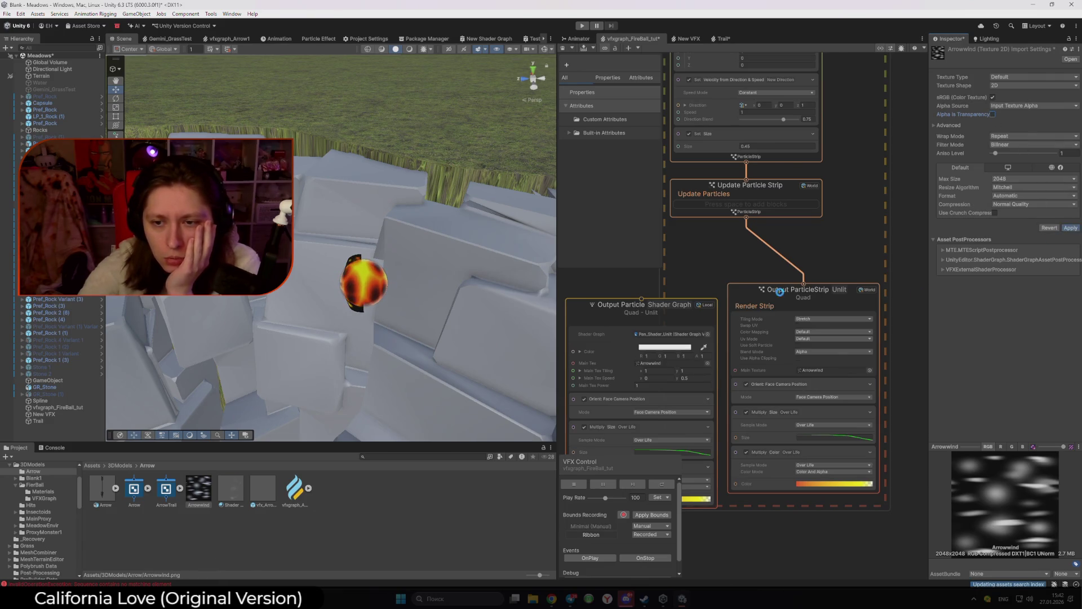
click(754, 292)
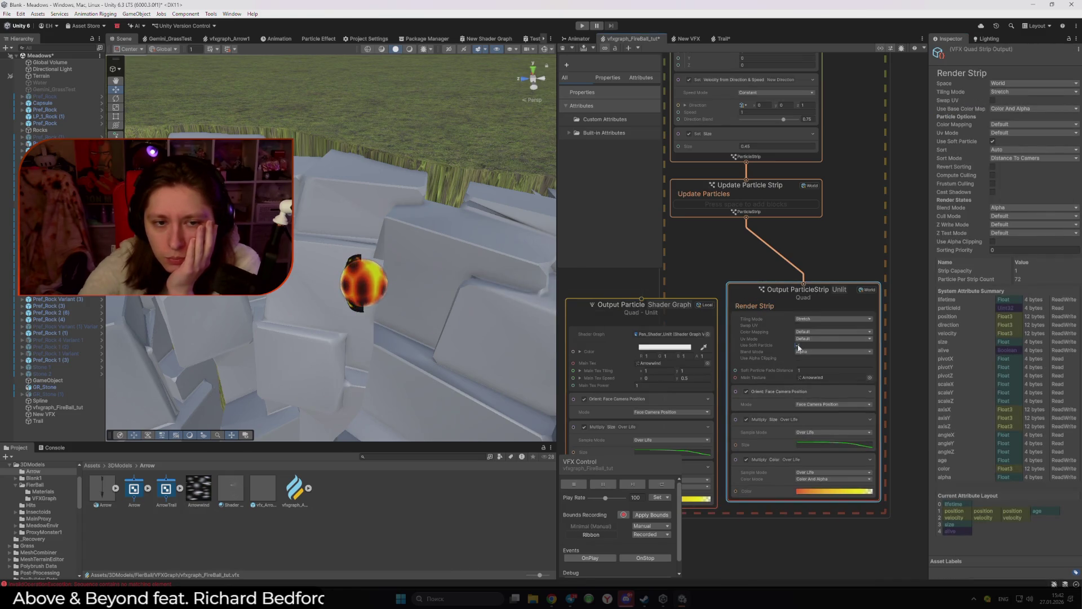
Step: Drag the fireball left and back right in the Scene view to preview its ribbon trail
click(364, 288)
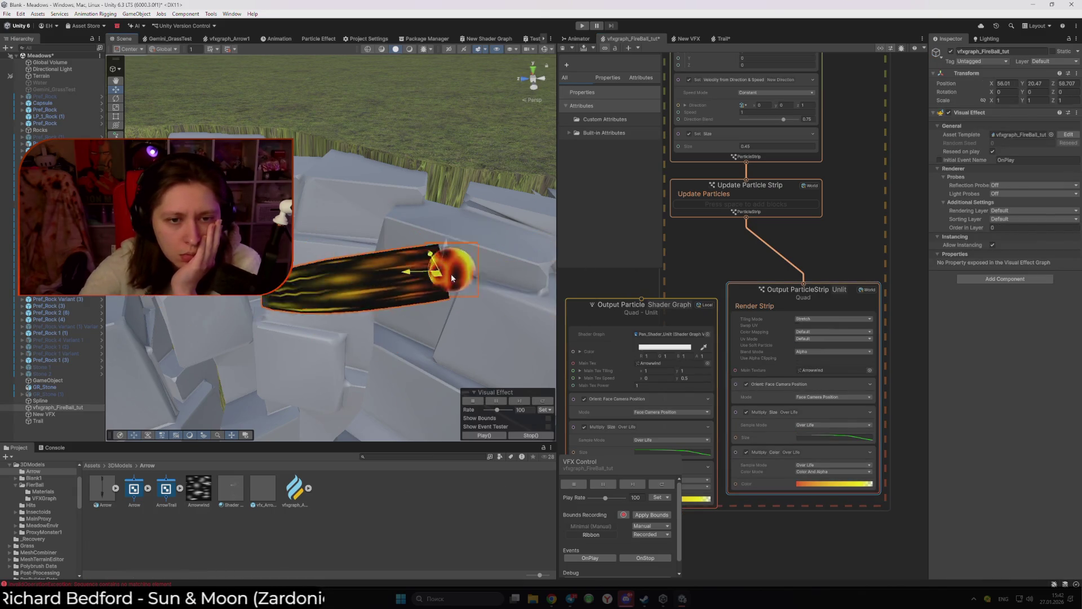
drag(420, 299, 284, 296)
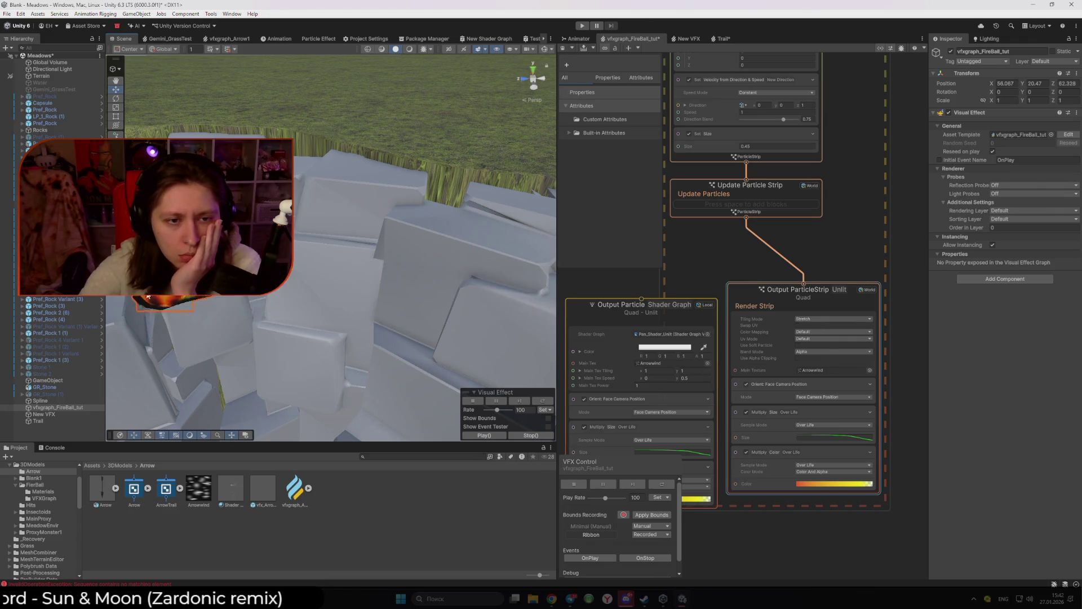
mouse_move(129, 298)
mouse_down()
mouse_move(483, 290)
mouse_move(217, 314)
mouse_move(351, 314)
mouse_up()
Step: Delete the Output Particle Shader Graph node and duplicate the Output ParticleStrip Unlit node side by side
scroll(676, 283, down, 3)
click(681, 280)
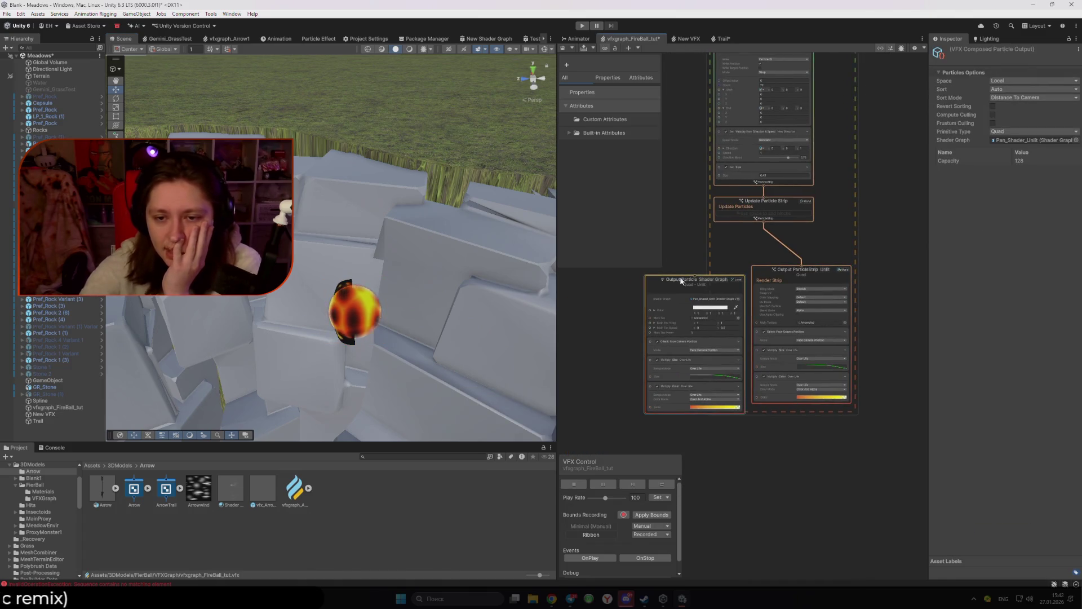
key(Delete)
click(765, 267)
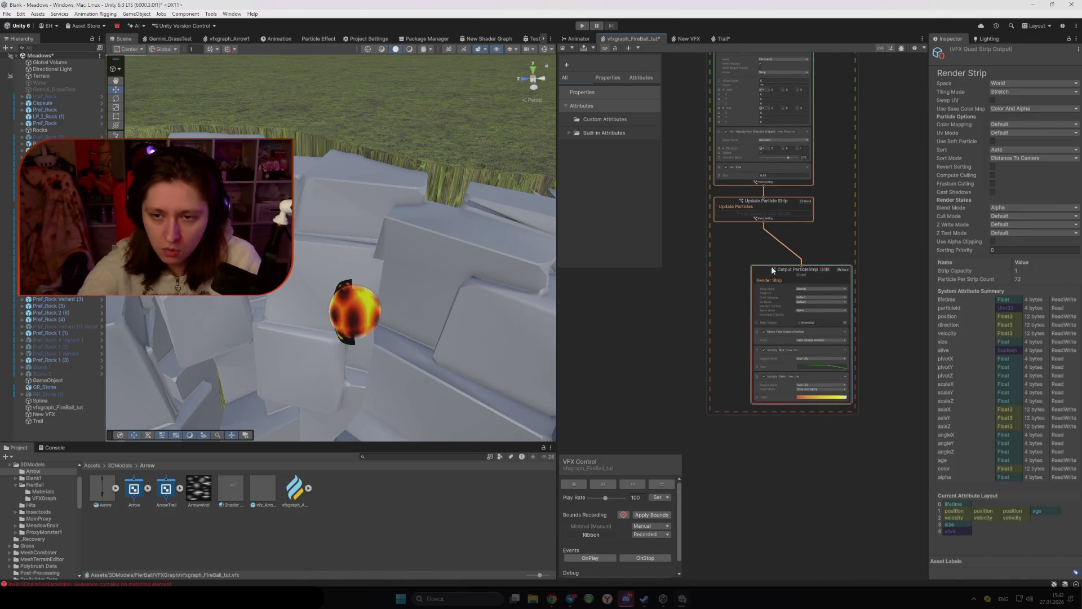
key(ctrl+d)
drag(775, 279, 708, 273)
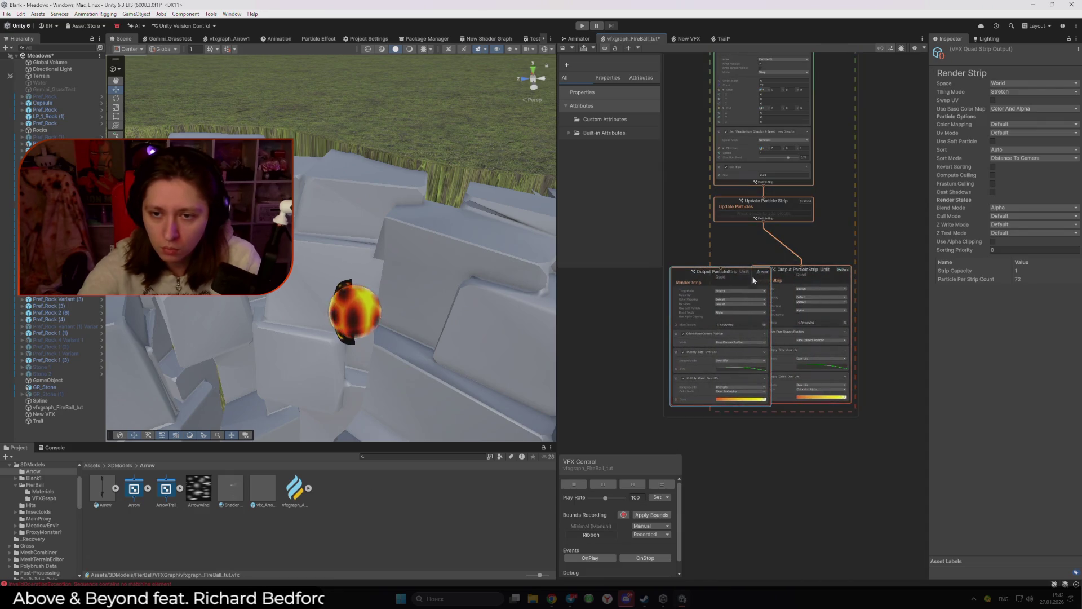
mouse_move(834, 284)
mouse_down()
mouse_move(816, 274)
mouse_move(837, 276)
mouse_up()
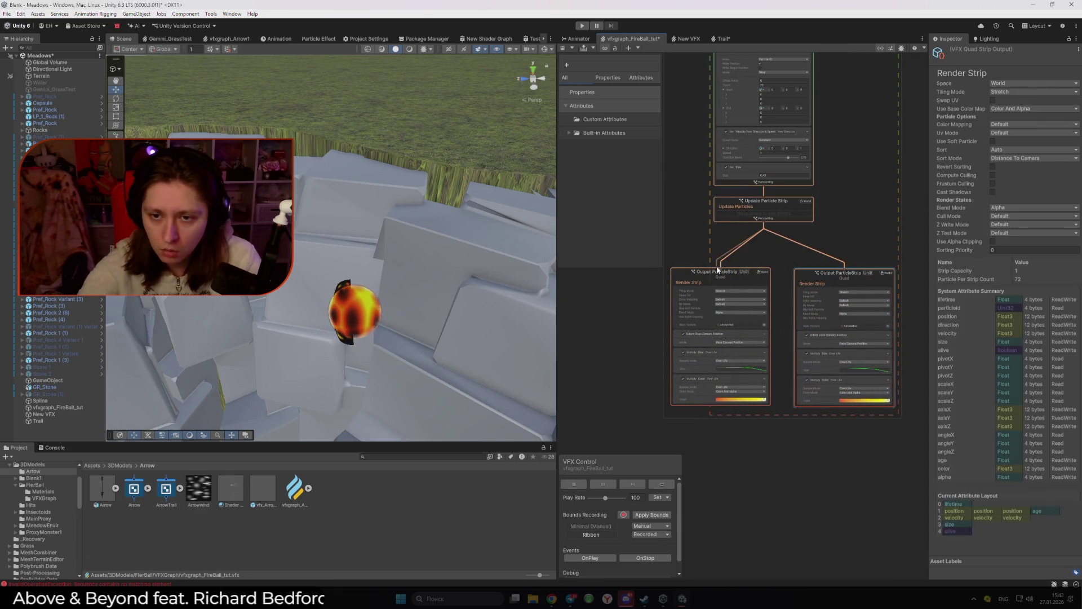
Step: Set the strip's Main Texture to Default-Checker and move the fireball to preview the trail
scroll(755, 301, up, 3)
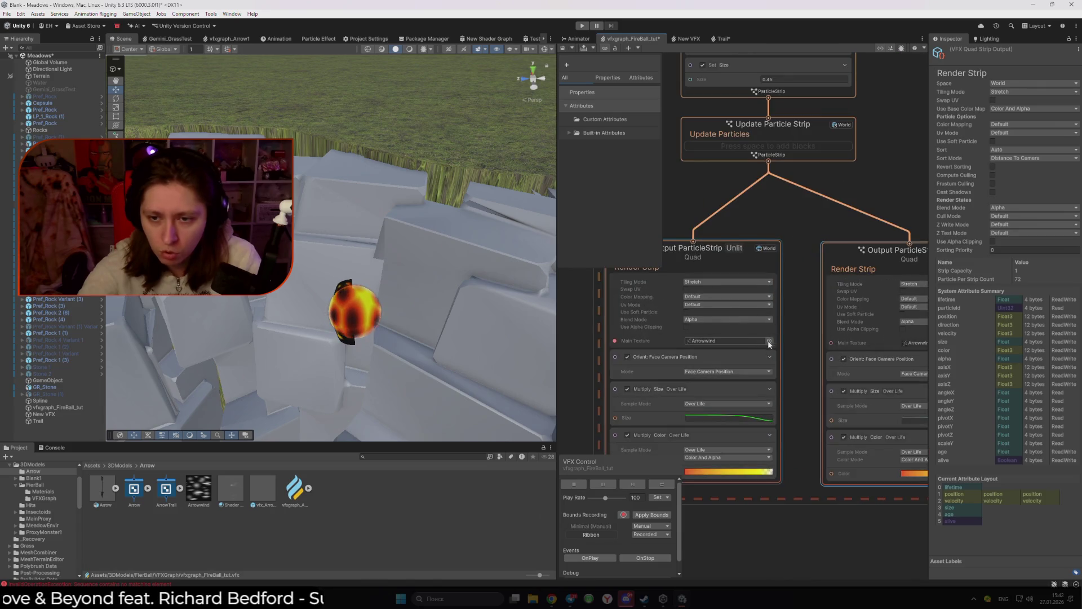
click(769, 342)
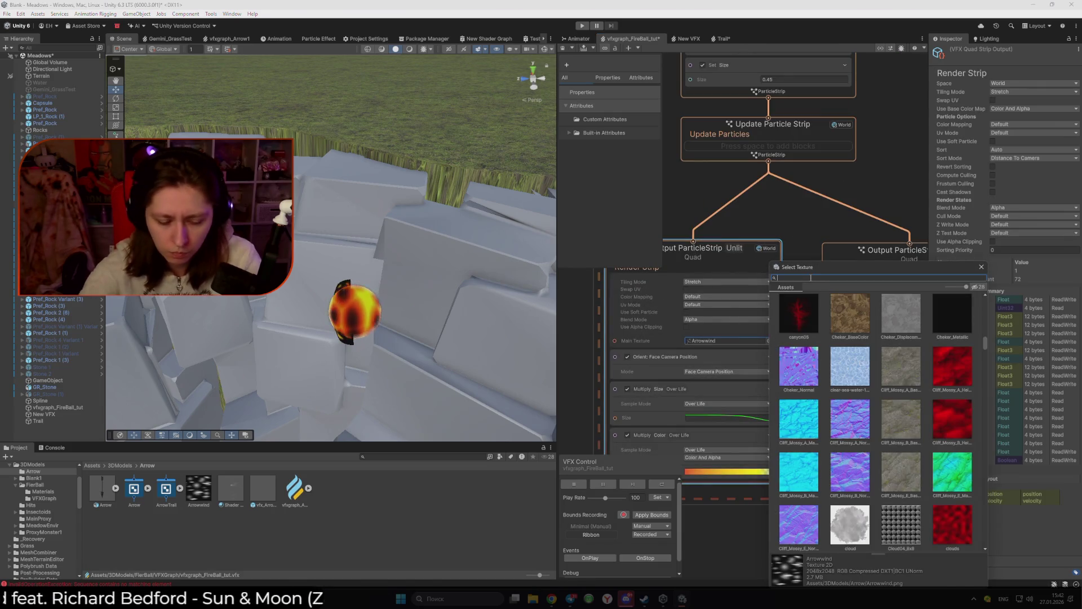
text(Dot)
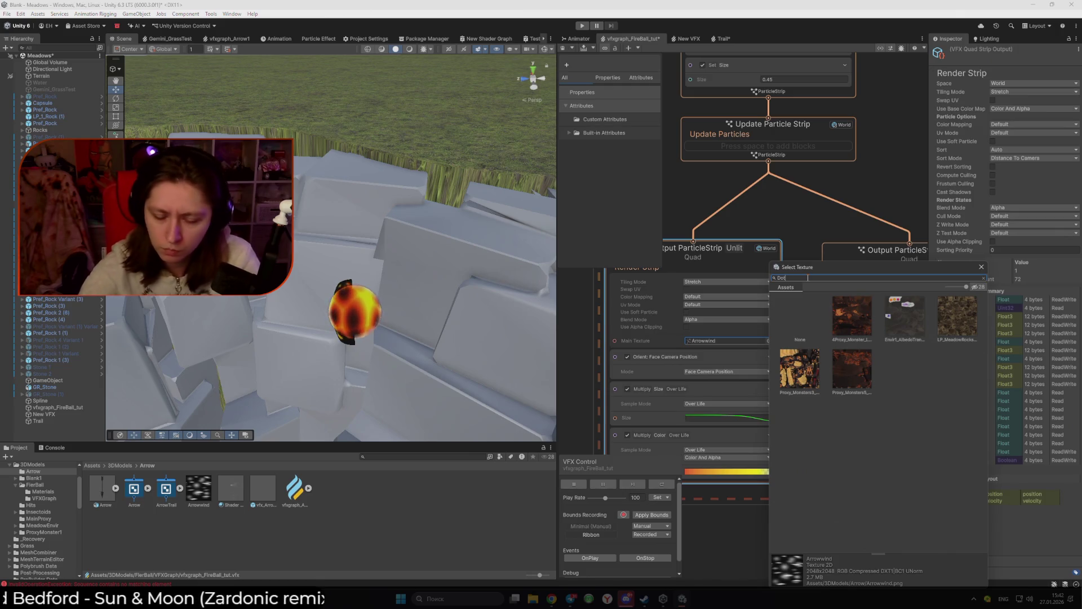
key(BackSpace)
key(BackSpace)
key(BackSpace)
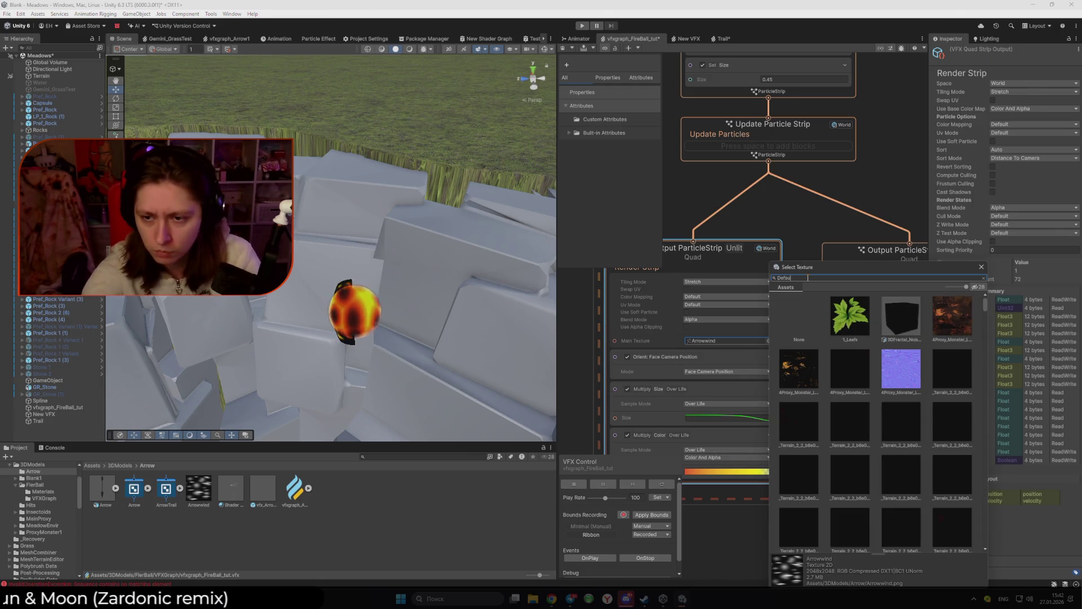
text(l)
click(804, 376)
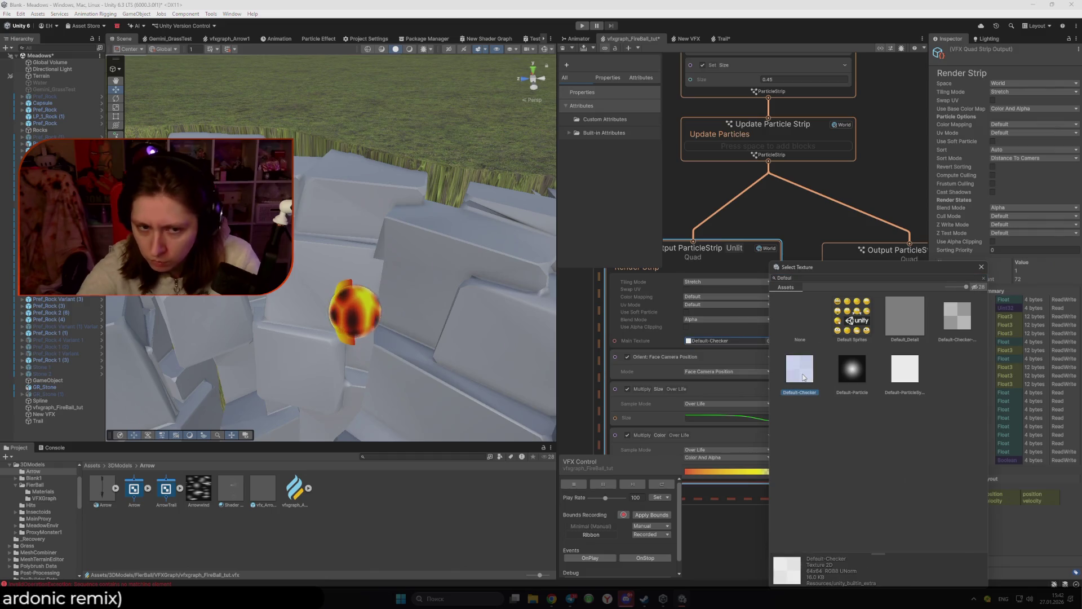
double_click(803, 376)
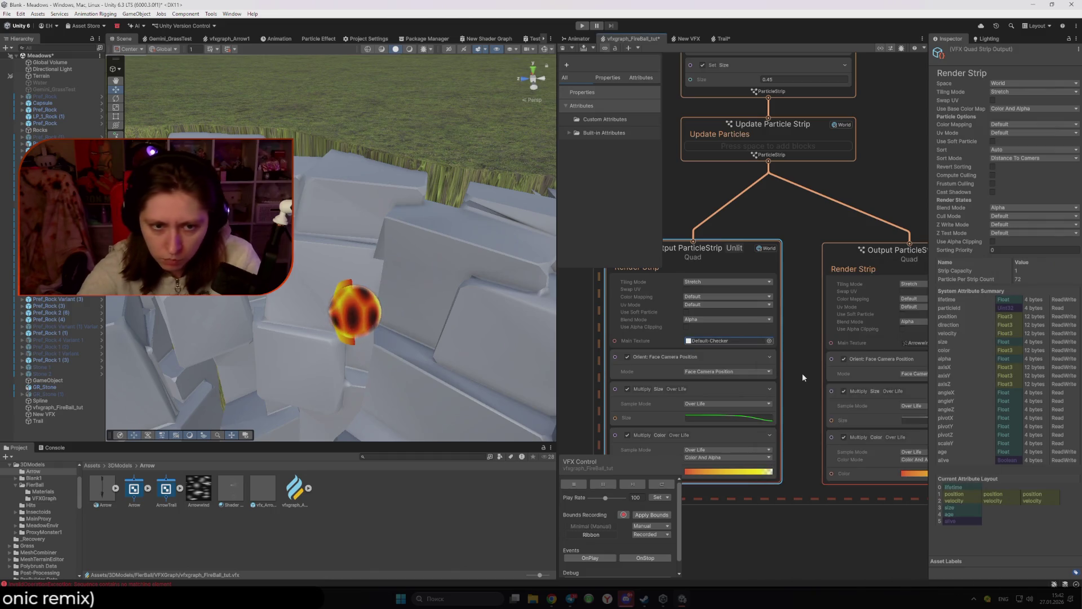
click(357, 315)
mouse_move(357, 314)
mouse_down()
mouse_move(471, 254)
mouse_move(374, 302)
mouse_move(431, 316)
mouse_move(155, 307)
mouse_move(506, 276)
mouse_move(365, 322)
mouse_move(415, 324)
mouse_up()
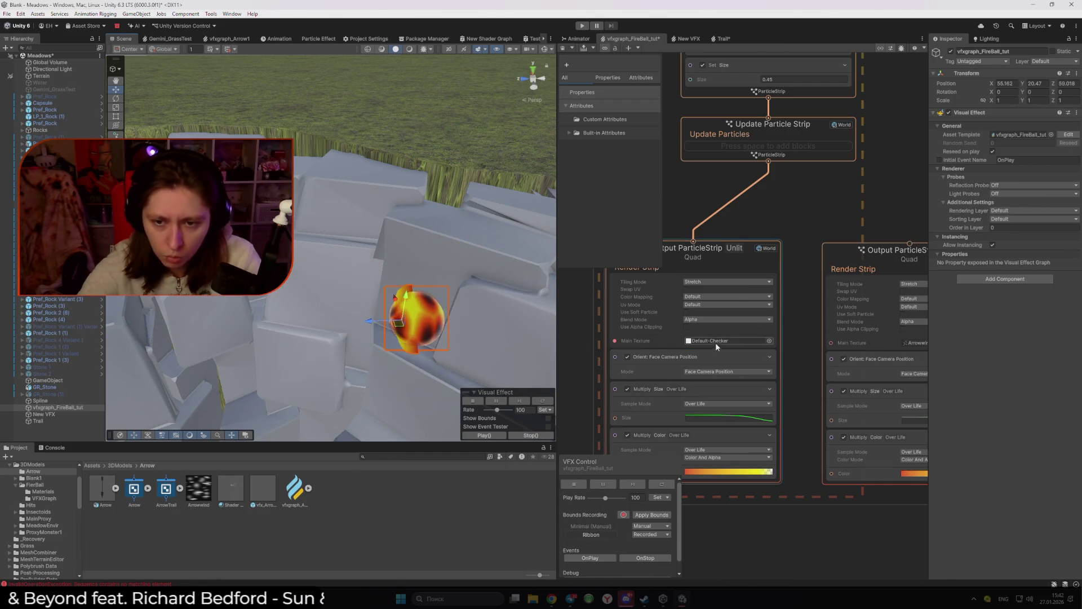
Step: Switch the Main Texture to Default-Particle and preview the new trail on the fireball
click(768, 341)
double_click(959, 418)
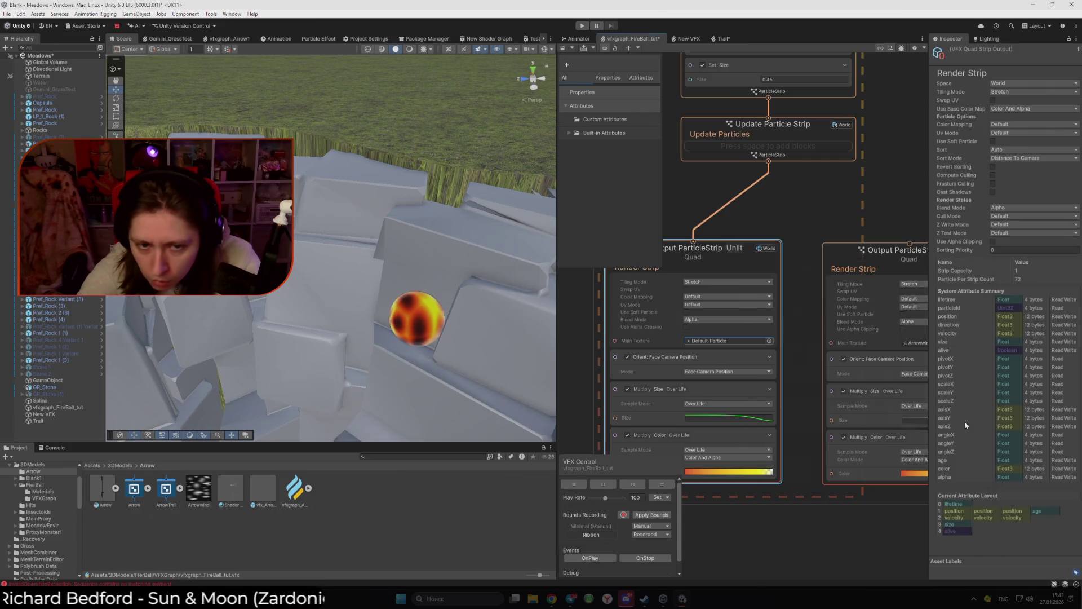
click(417, 345)
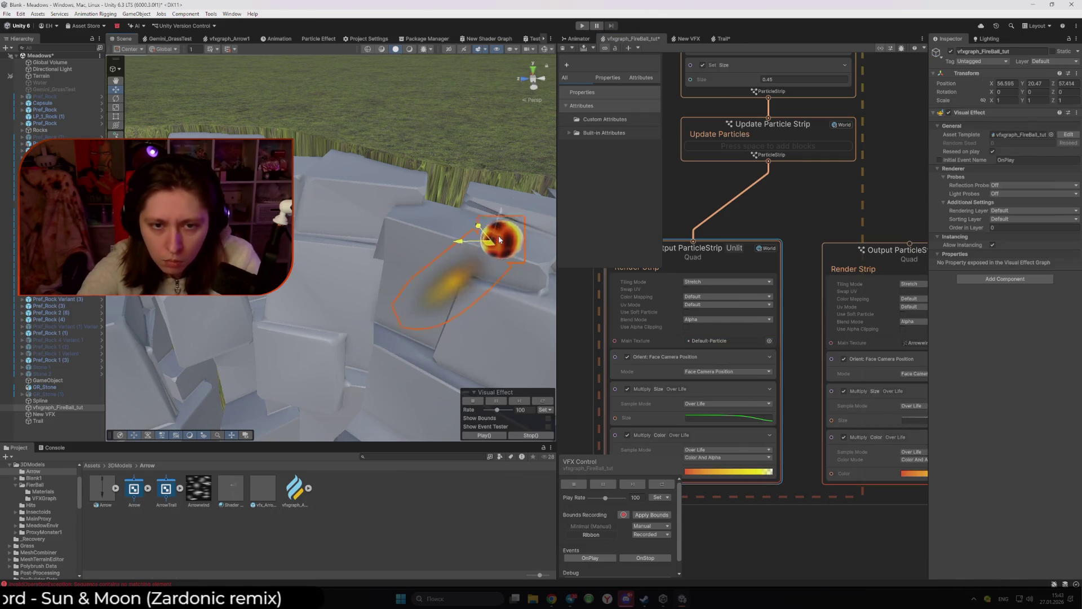
mouse_move(498, 239)
mouse_down()
mouse_move(336, 268)
mouse_move(369, 316)
mouse_up()
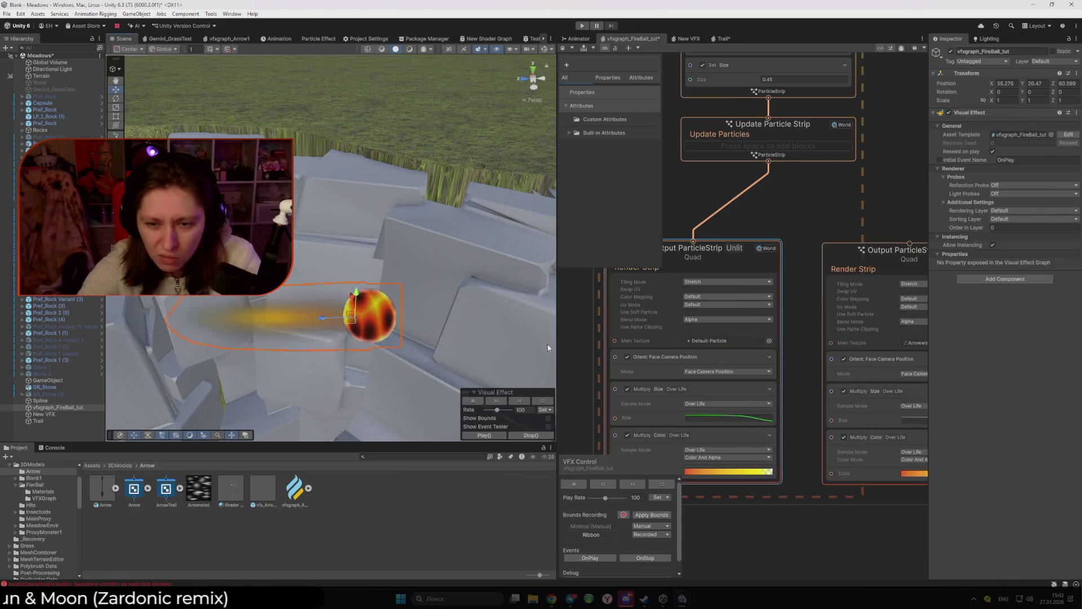
Step: Apply FireBallTrail02 as the Main Texture and move the fireball to check the trail
click(770, 341)
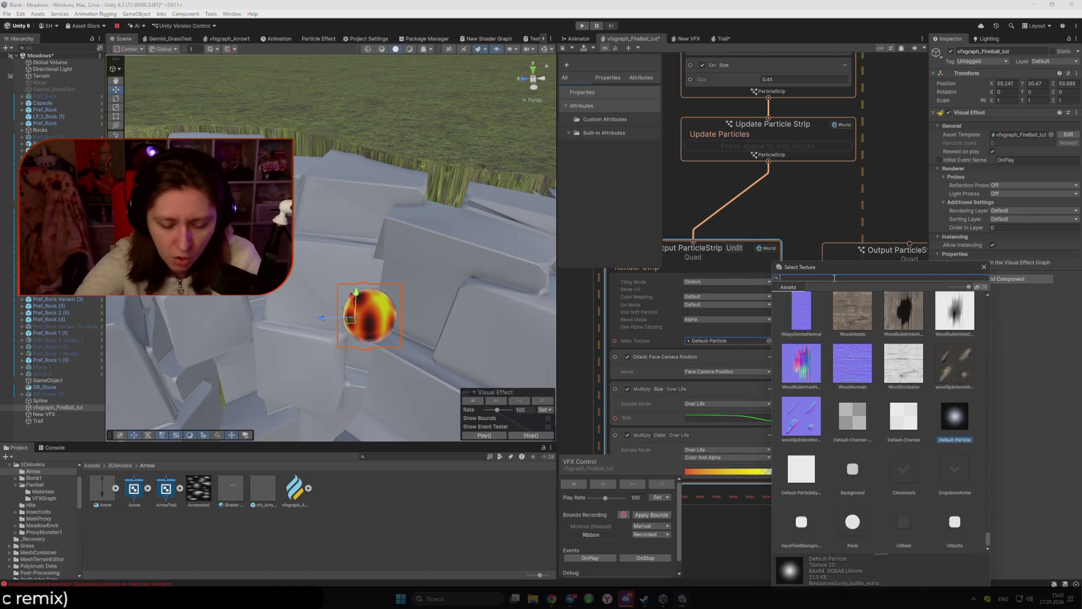
text(Trail)
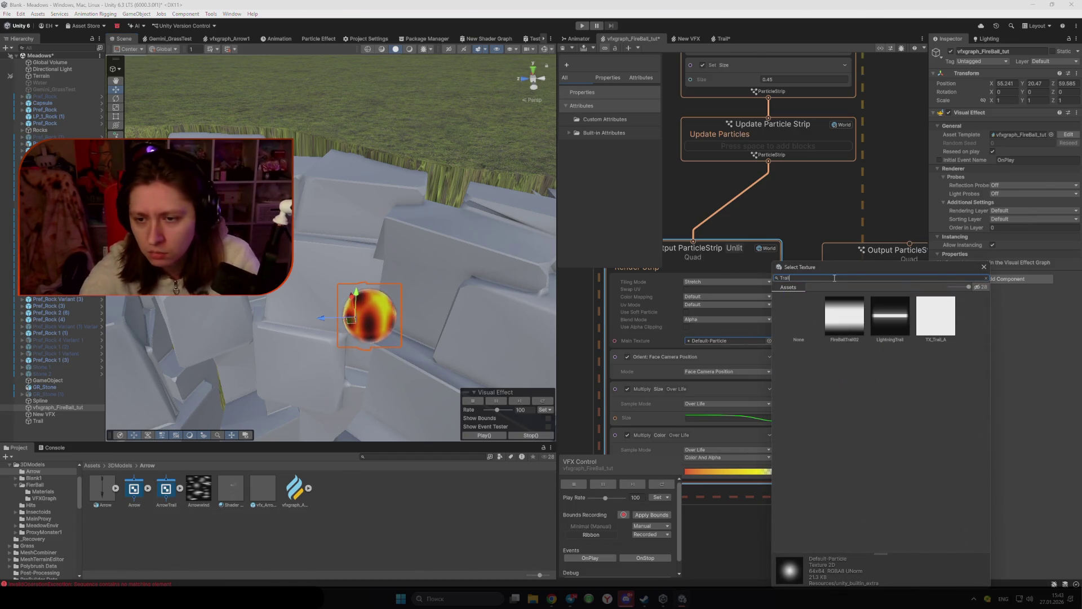
double_click(848, 328)
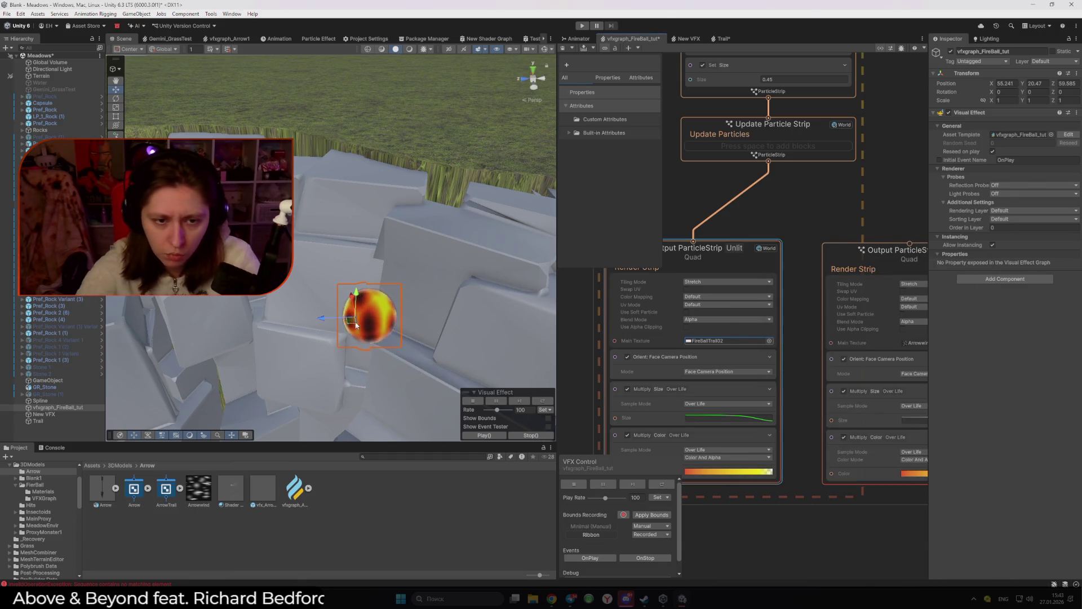
mouse_move(329, 318)
mouse_down()
mouse_move(416, 252)
mouse_move(415, 275)
mouse_move(229, 324)
mouse_move(389, 225)
mouse_move(305, 310)
mouse_move(394, 310)
mouse_up()
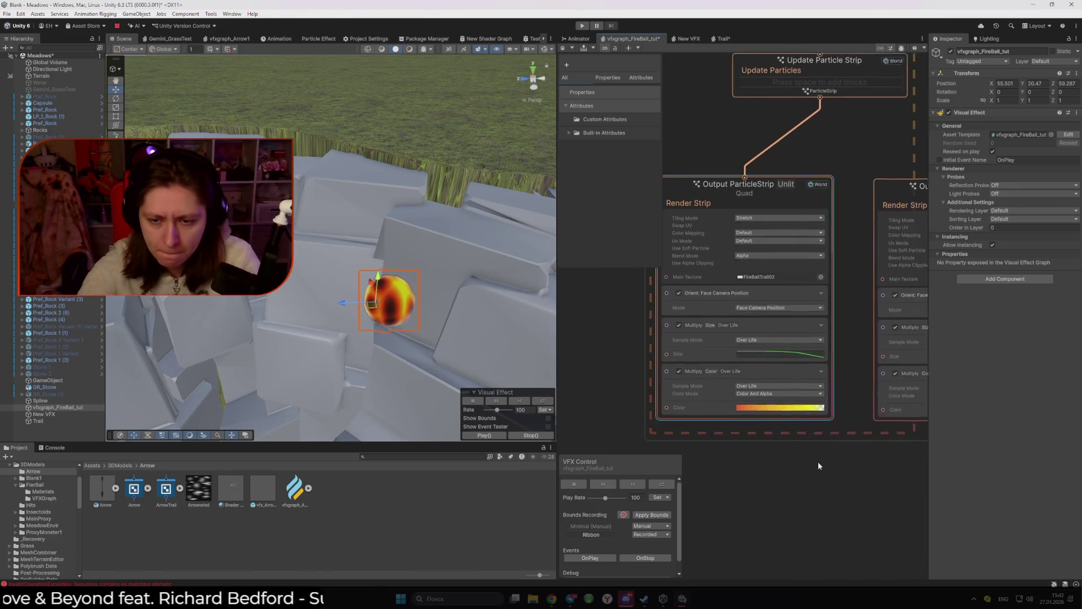
Step: Set the Initialize Particle Strip Lifetime to 10 and save the VFX graph
scroll(765, 412, down, 4)
scroll(764, 412, up, 4)
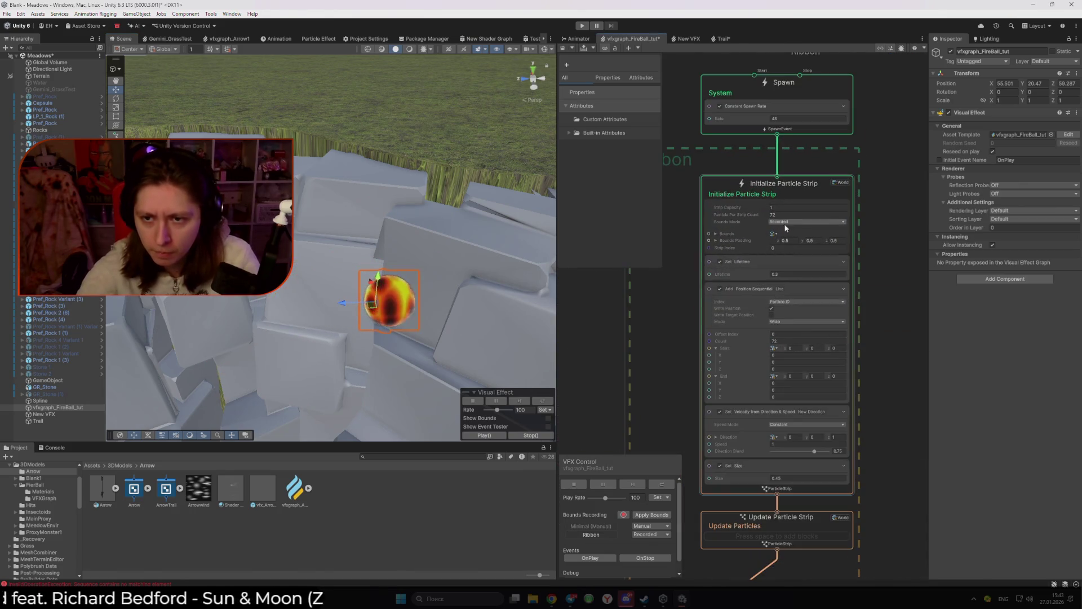
click(791, 274)
text(10)
key(Return)
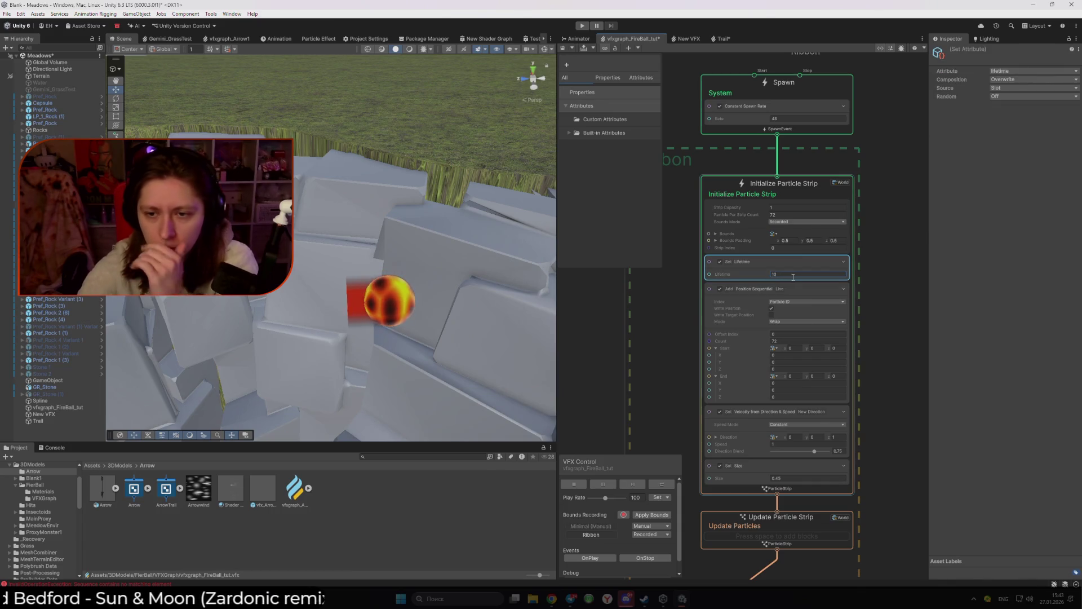
scroll(818, 551, down, 2)
drag(819, 551, 856, 316)
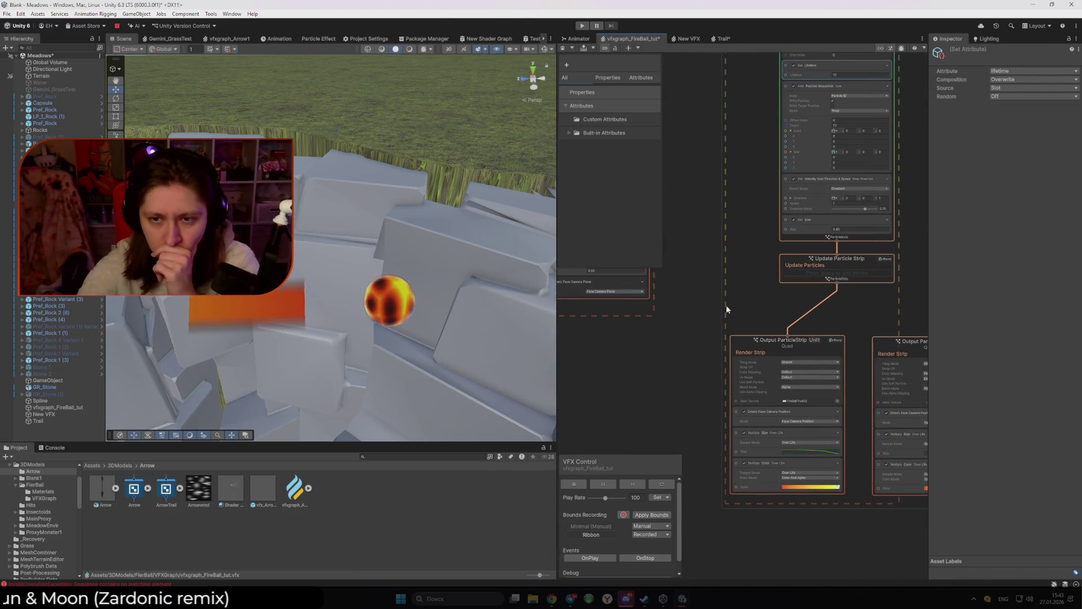
scroll(726, 305, down, 1)
click(84, 406)
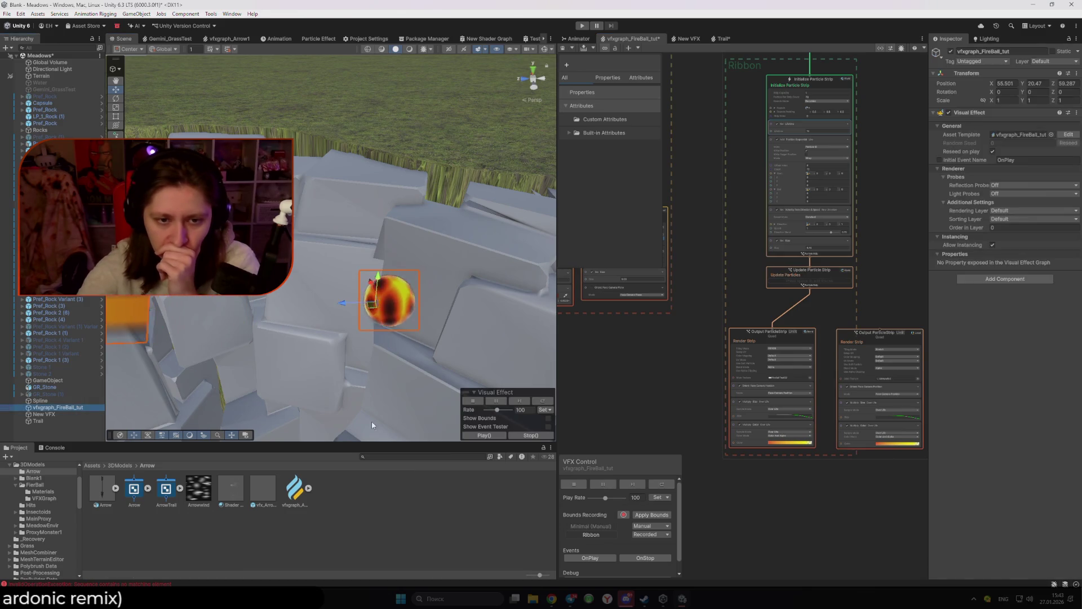
key(ctrl+s)
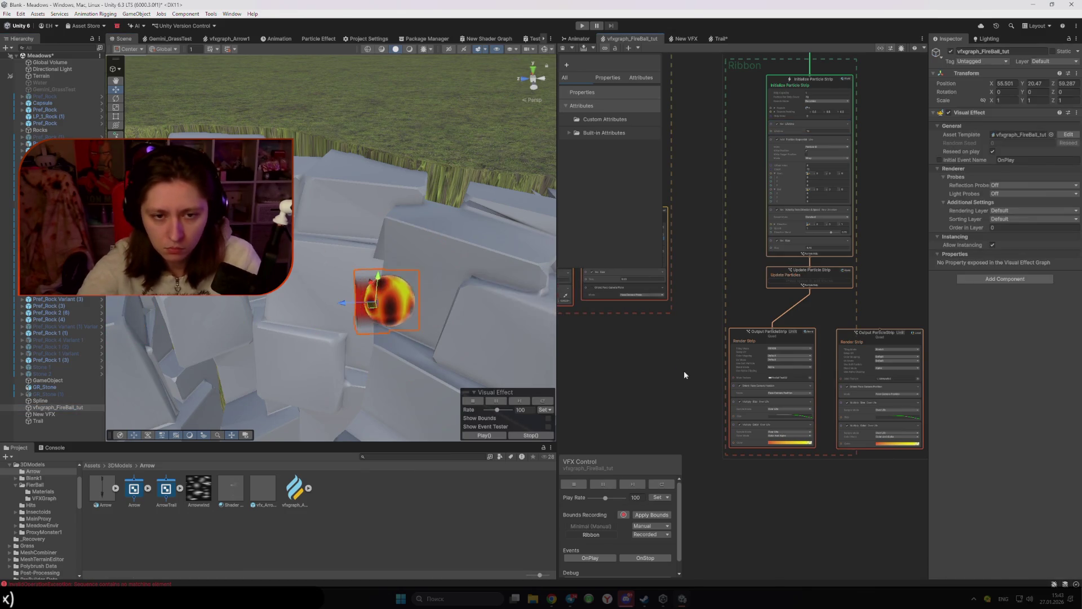
Step: Change the strip's Lifetime to 3 and save the fireball graph
scroll(834, 107, up, 3)
click(816, 150)
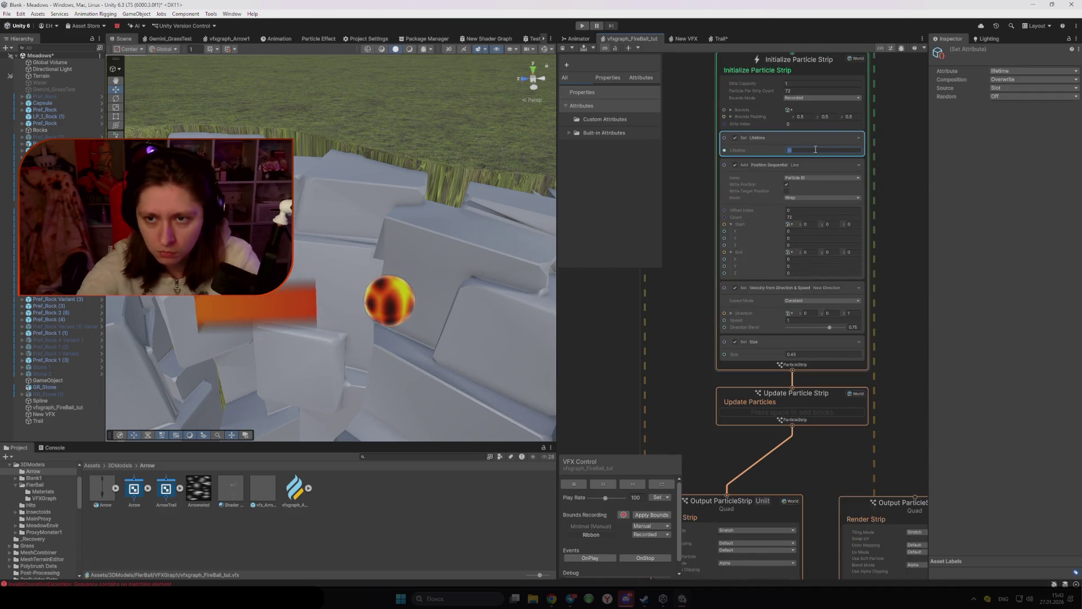
text(3)
click(607, 354)
key(ctrl+s)
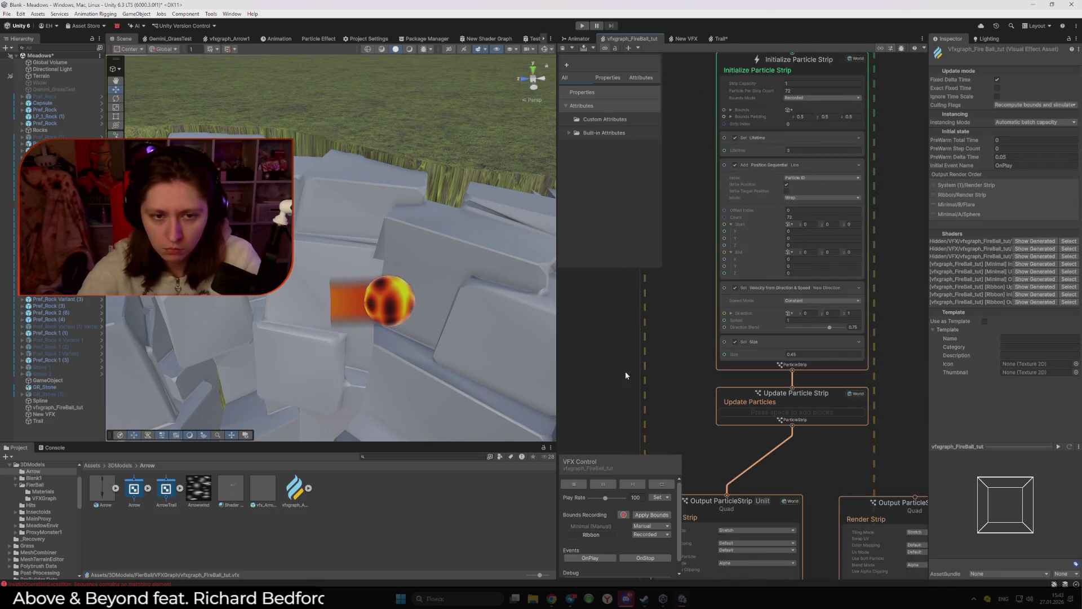
Step: Pan the graph up to the trail output node's Color gradient
drag(624, 371, 712, 194)
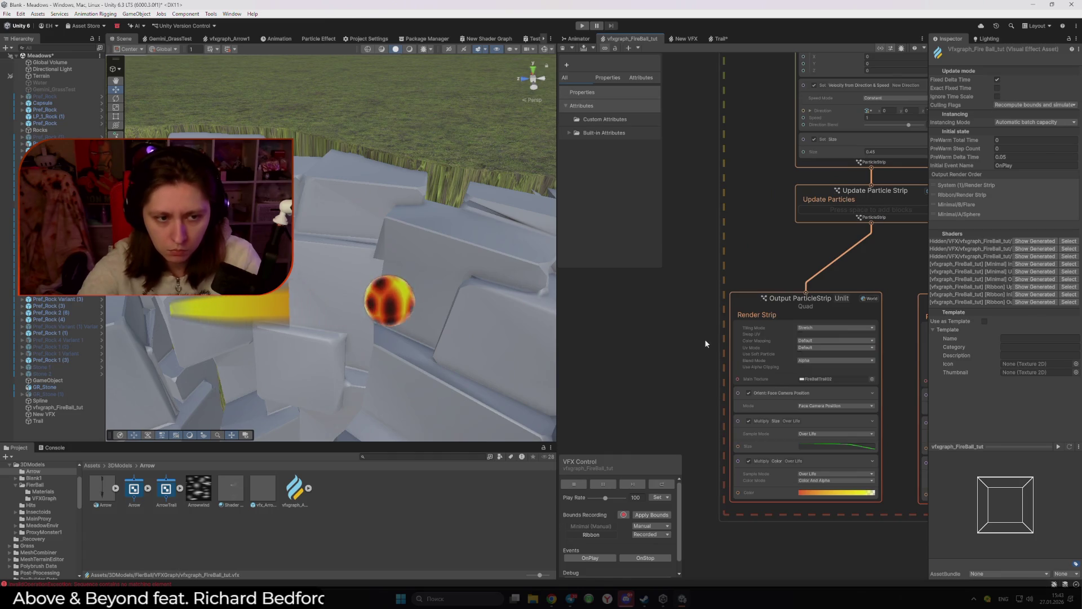
drag(709, 347, 711, 275)
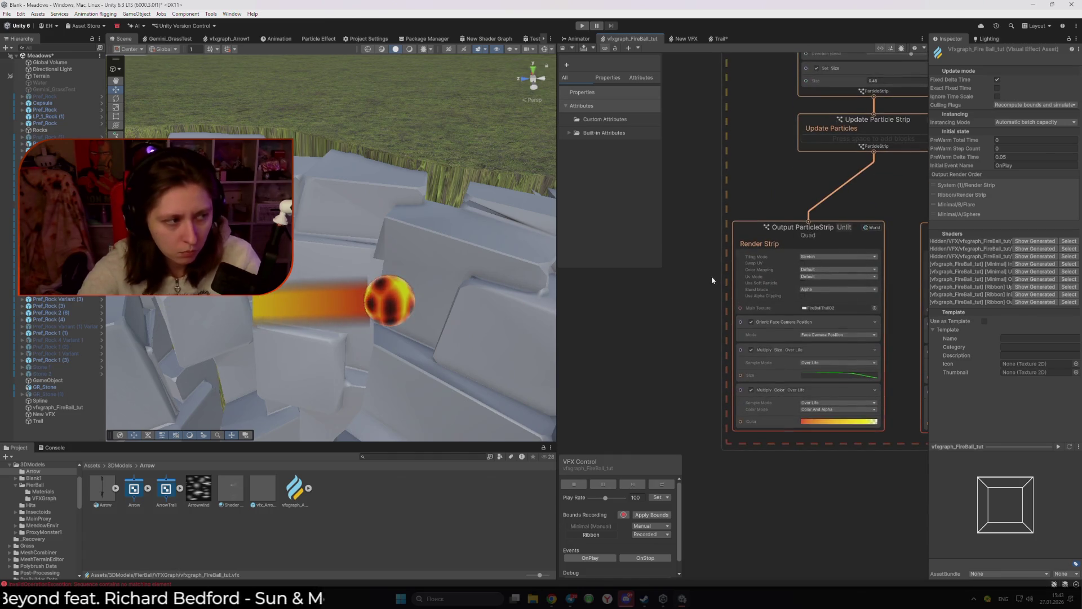
scroll(695, 339, up, 2)
drag(695, 339, 645, 315)
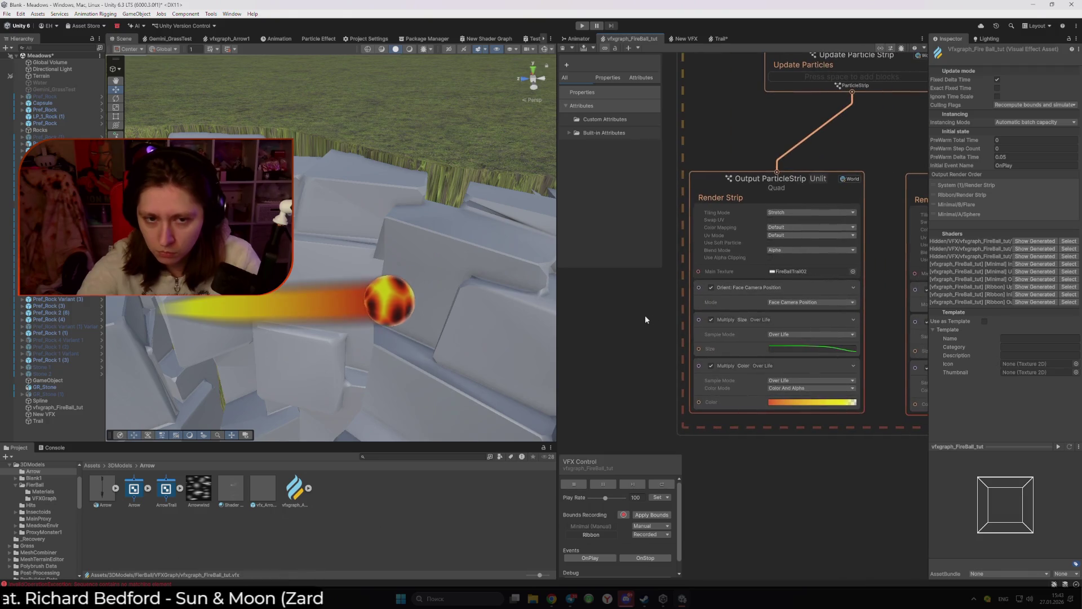
Step: In the trail's Color gradient, lower the red key's HDR intensity and adjust the yellow end key's intensity
click(810, 404)
click(790, 329)
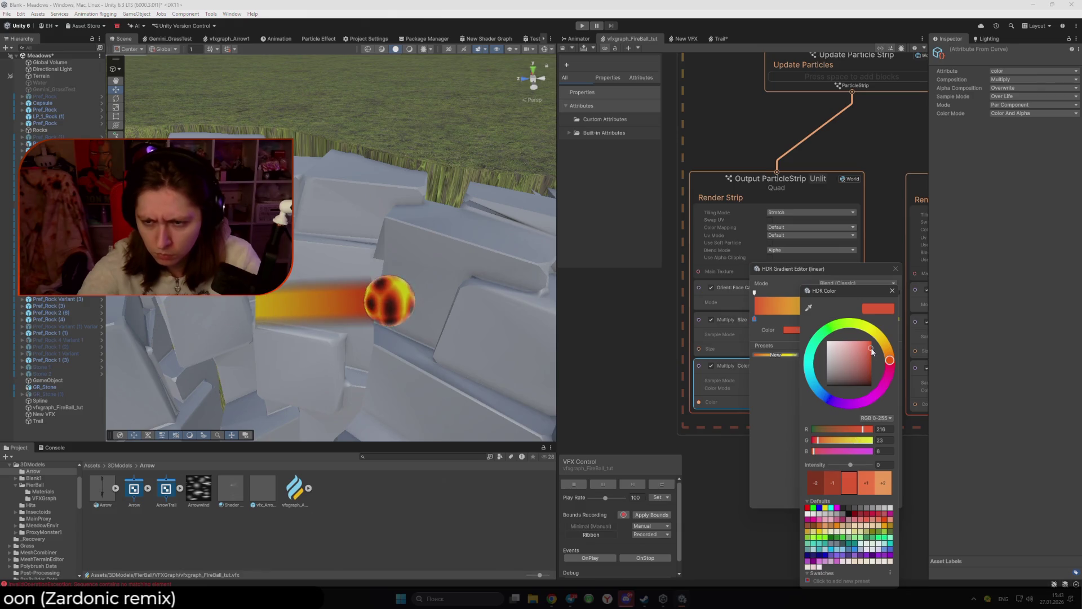
drag(850, 464, 847, 466)
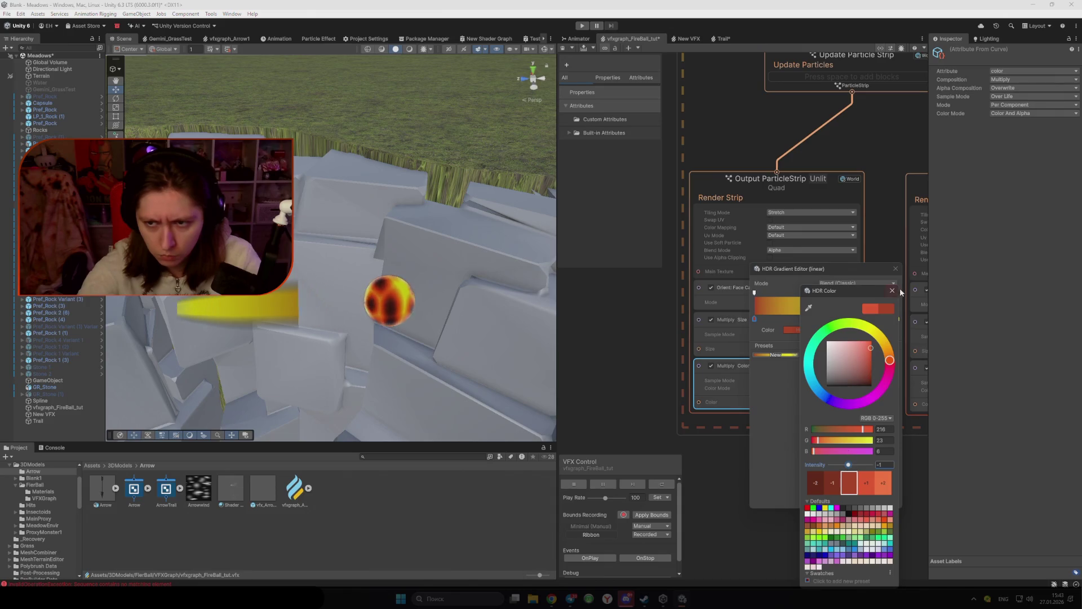
click(893, 291)
click(806, 331)
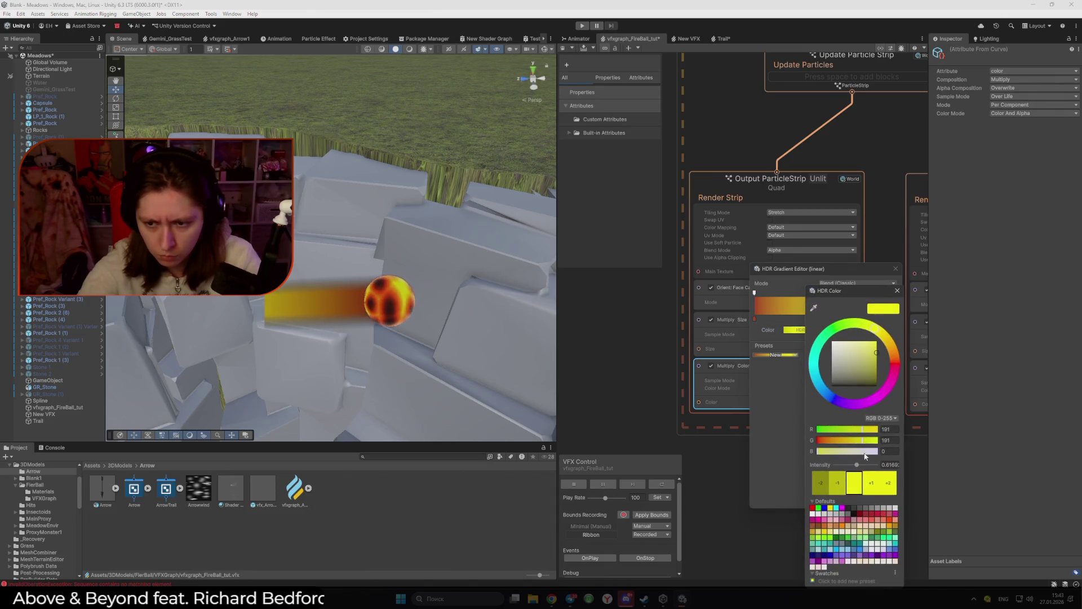
mouse_move(857, 466)
mouse_down()
mouse_move(843, 444)
mouse_move(860, 468)
mouse_up()
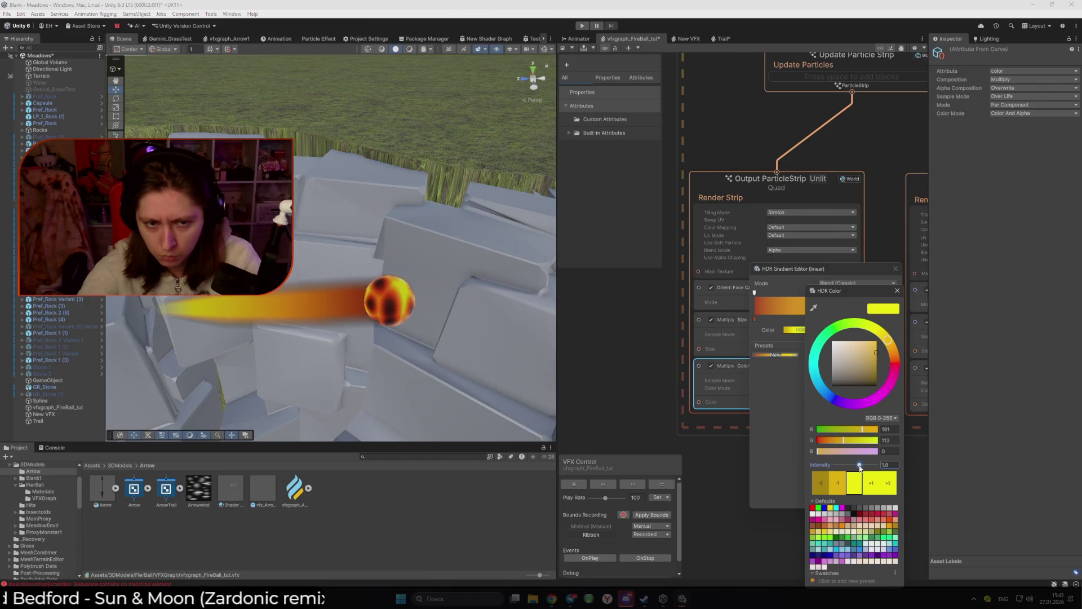
click(898, 292)
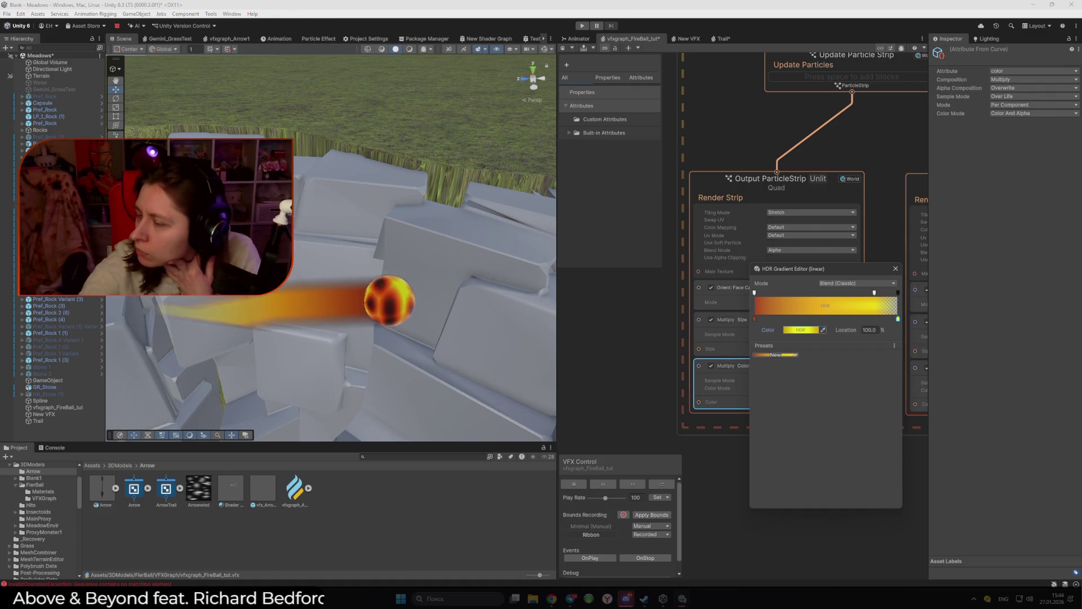
Step: Close the Gradient Editor and save the graph so its shaders recompile
click(895, 268)
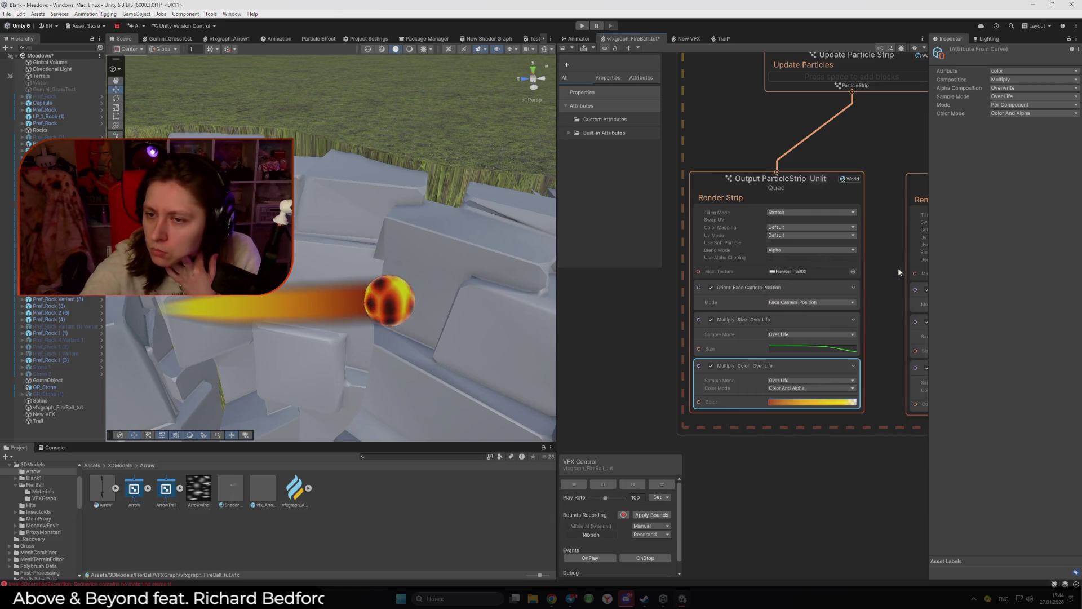
mouse_move(898, 267)
mouse_down()
mouse_move(734, 225)
mouse_move(691, 228)
mouse_move(786, 304)
mouse_up()
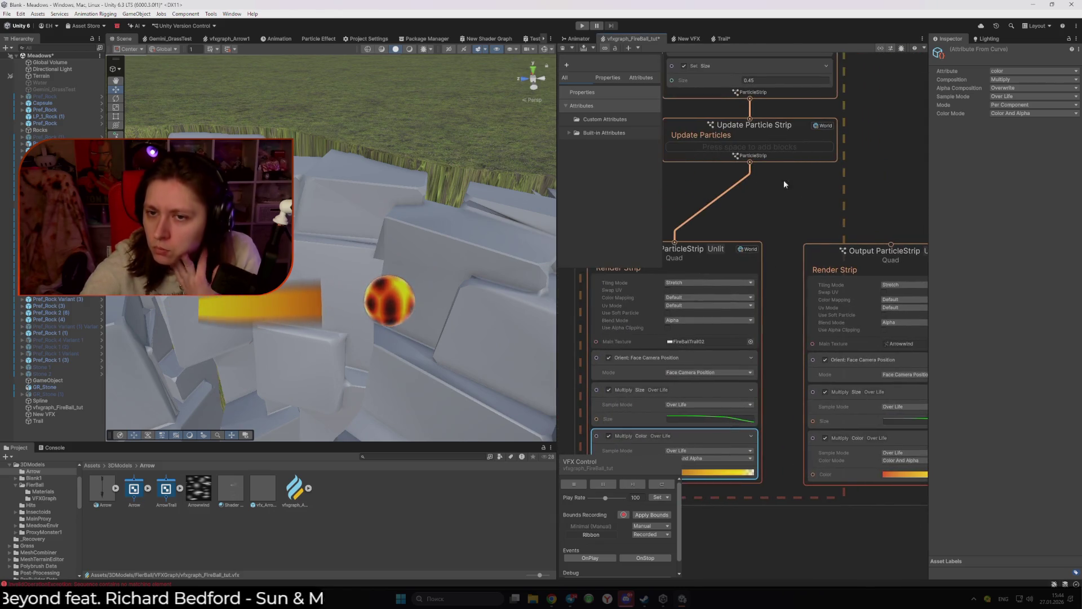
mouse_move(783, 181)
mouse_down()
mouse_move(712, 177)
mouse_move(770, 229)
mouse_move(811, 235)
mouse_up()
scroll(714, 186, down, 2)
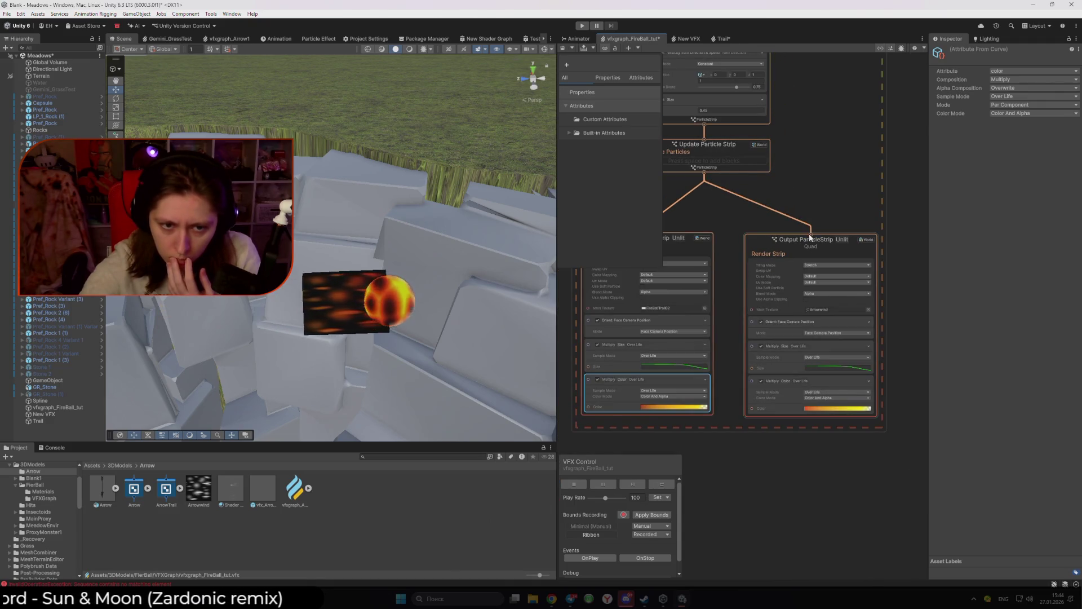
scroll(763, 306, up, 2)
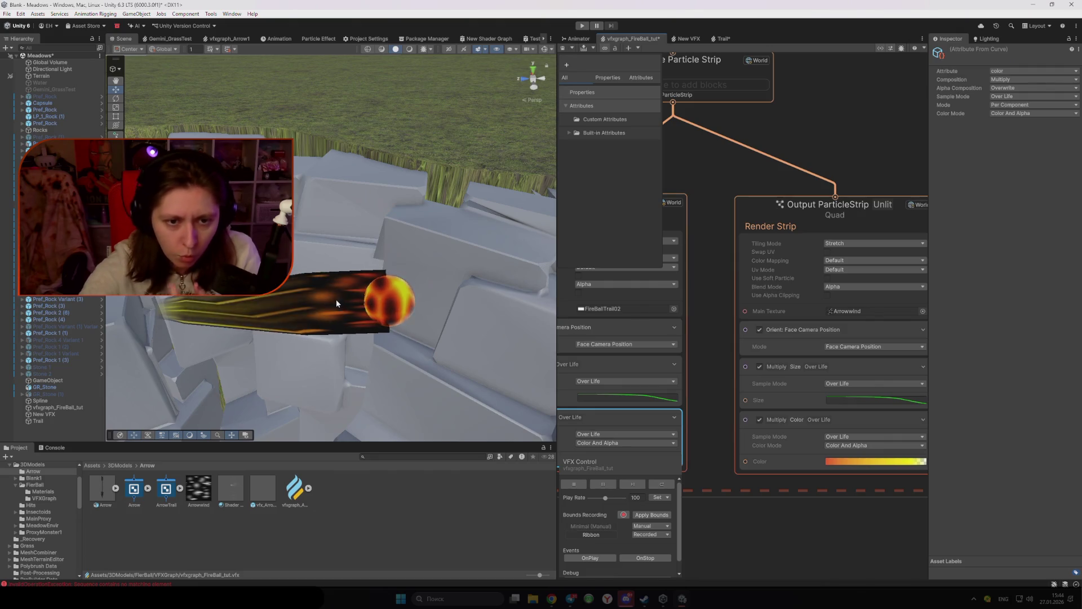
click(712, 173)
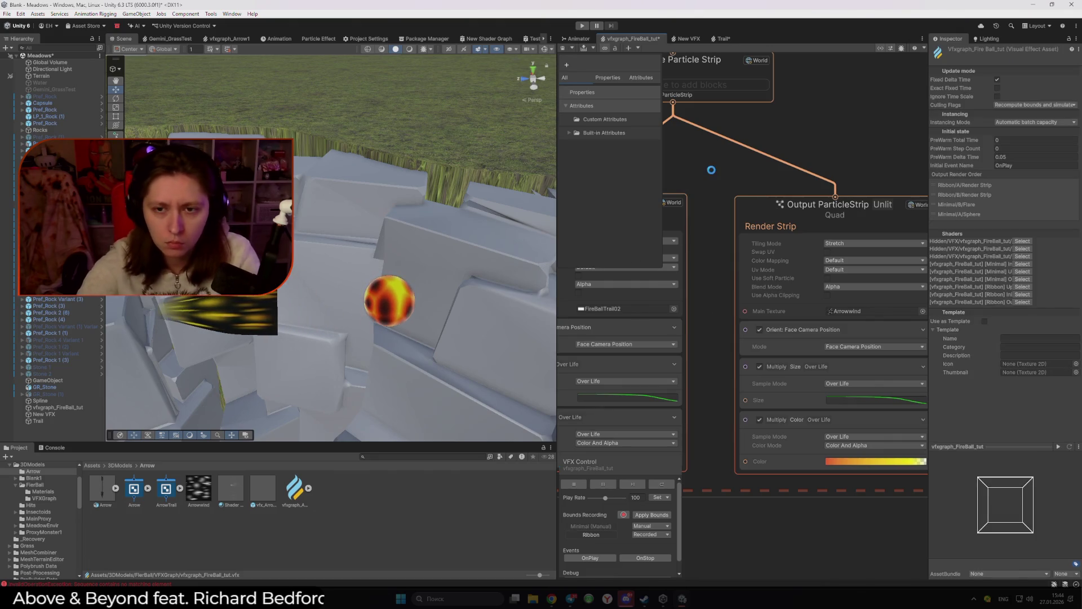
key(ctrl+s)
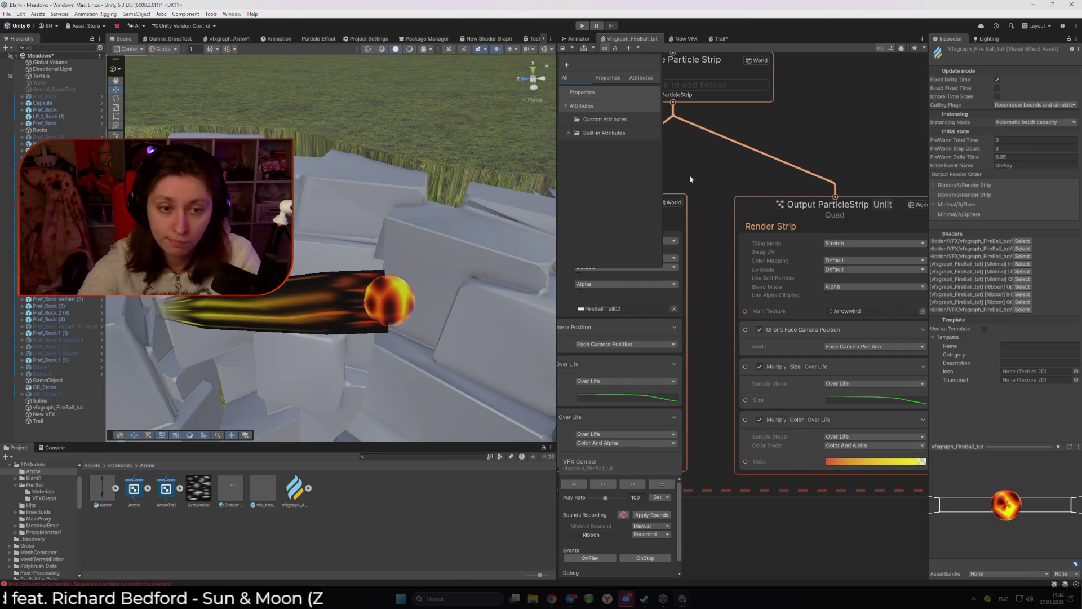
Step: Select the Position Sequential block in Initialize Particle Strip for editing
scroll(689, 175, down, 3)
scroll(829, 404, up, 4)
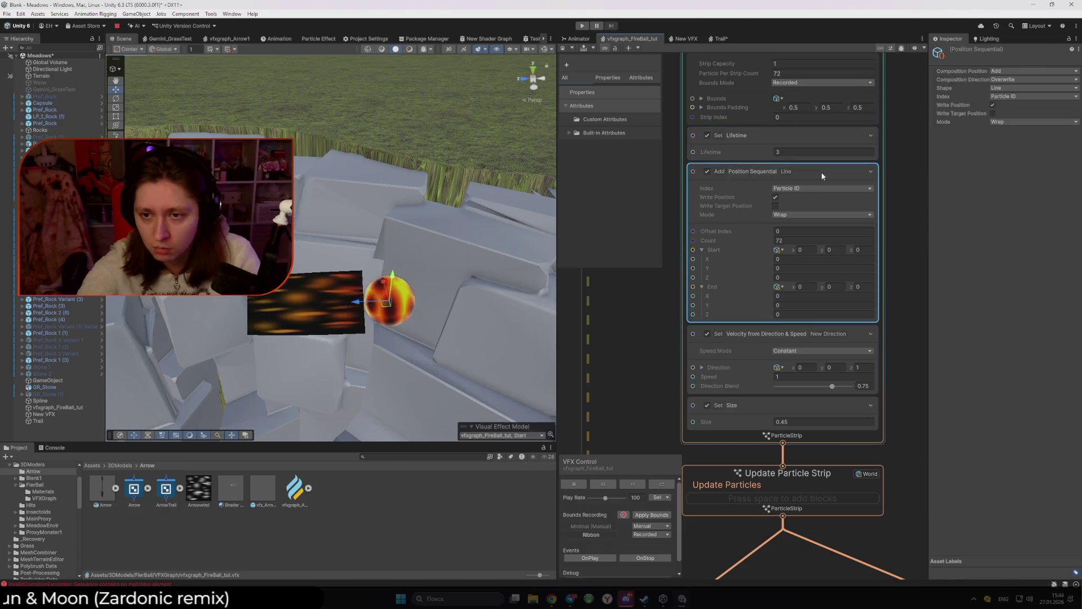
click(821, 171)
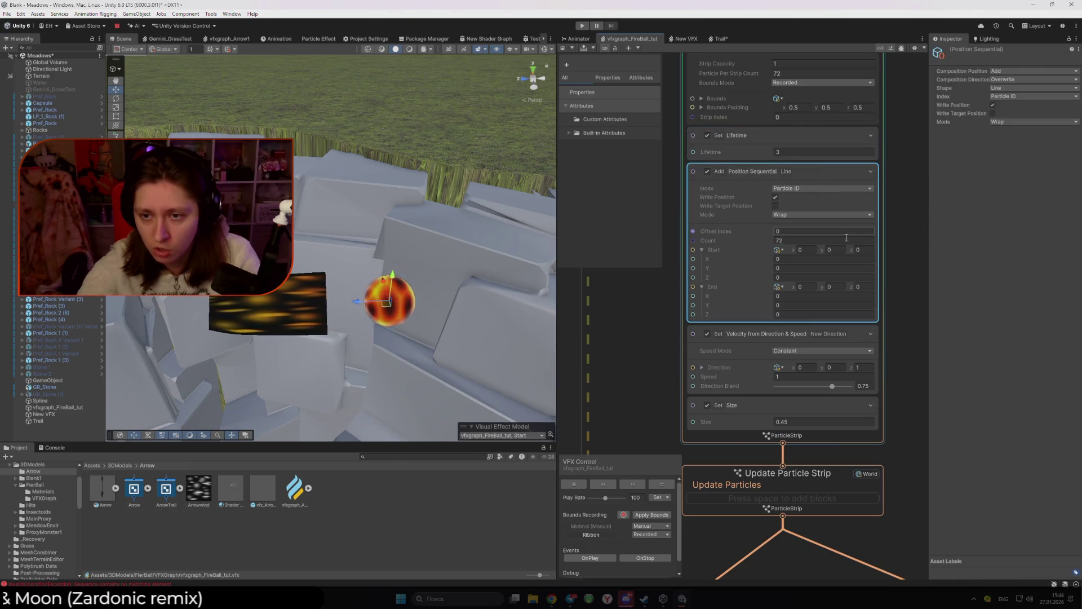
click(823, 258)
text(1)
click(807, 287)
text(1)
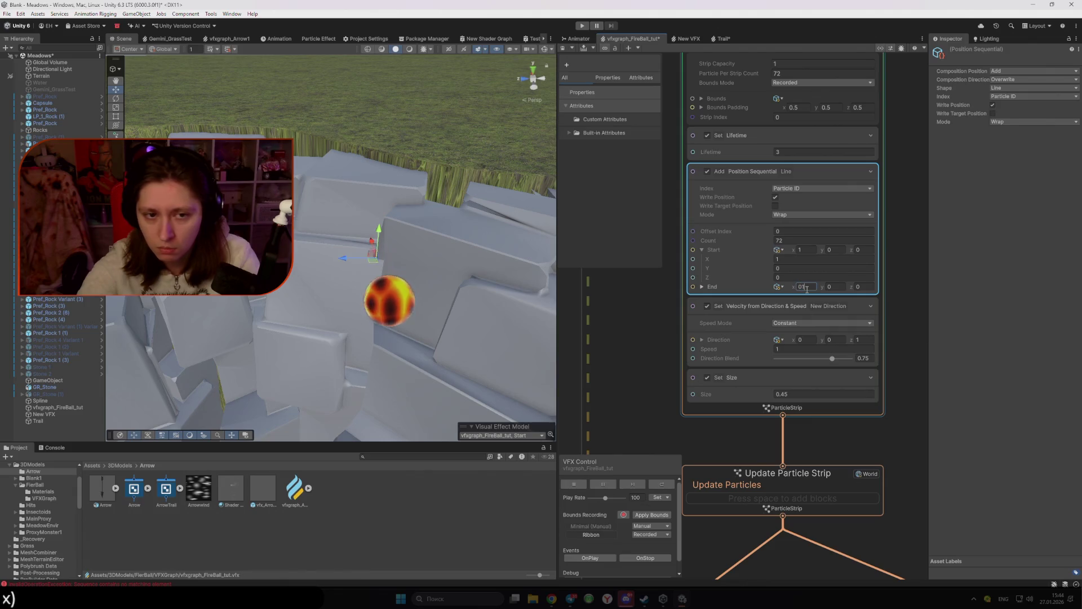
click(805, 250)
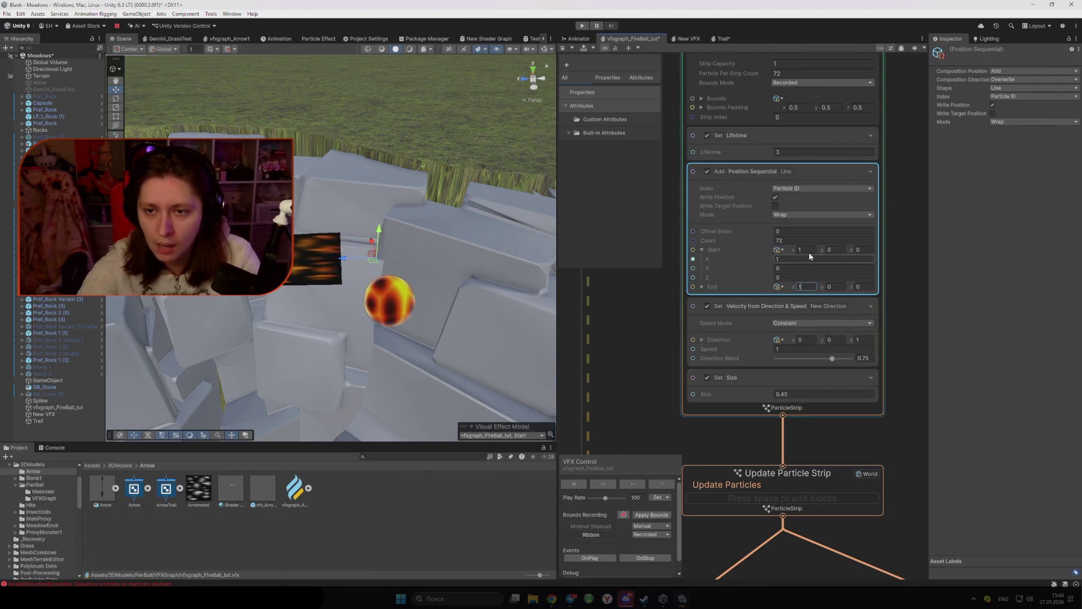
text(0)
key(Tab)
key(Tab)
text(1)
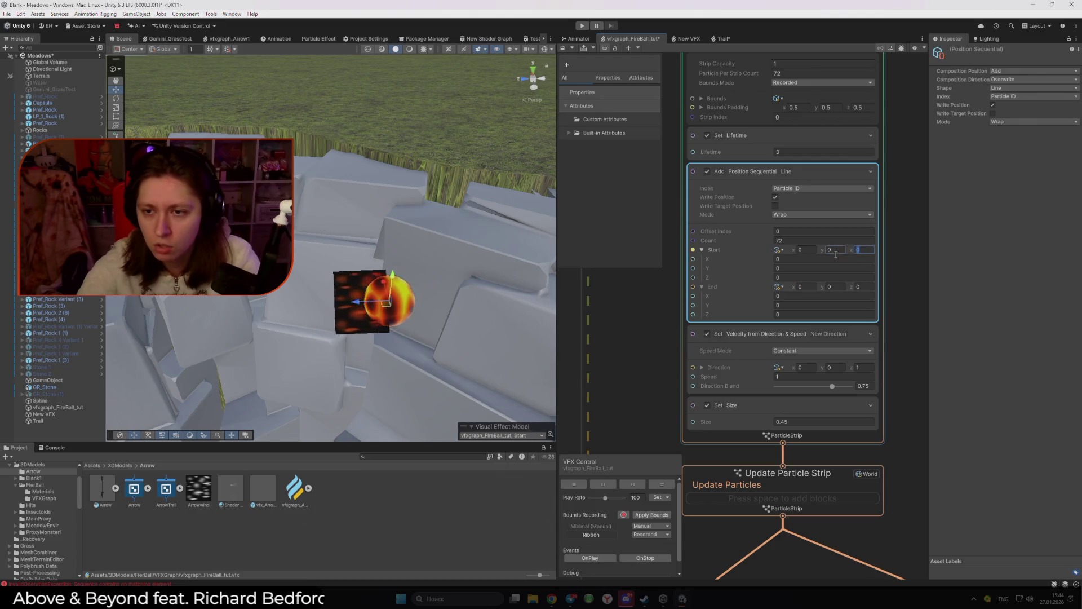
click(865, 288)
text(1)
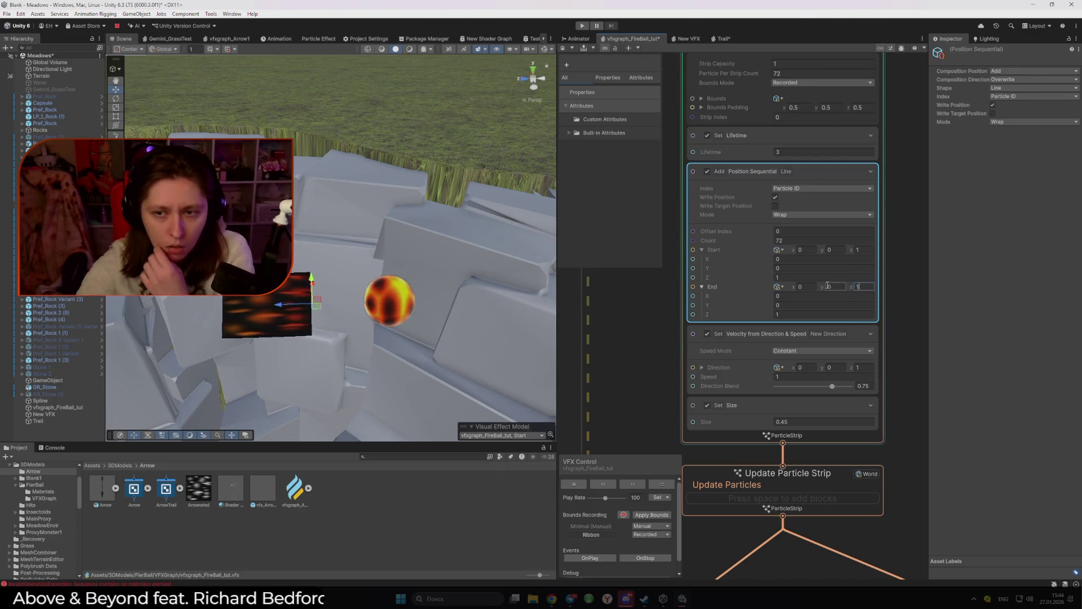
key(Return)
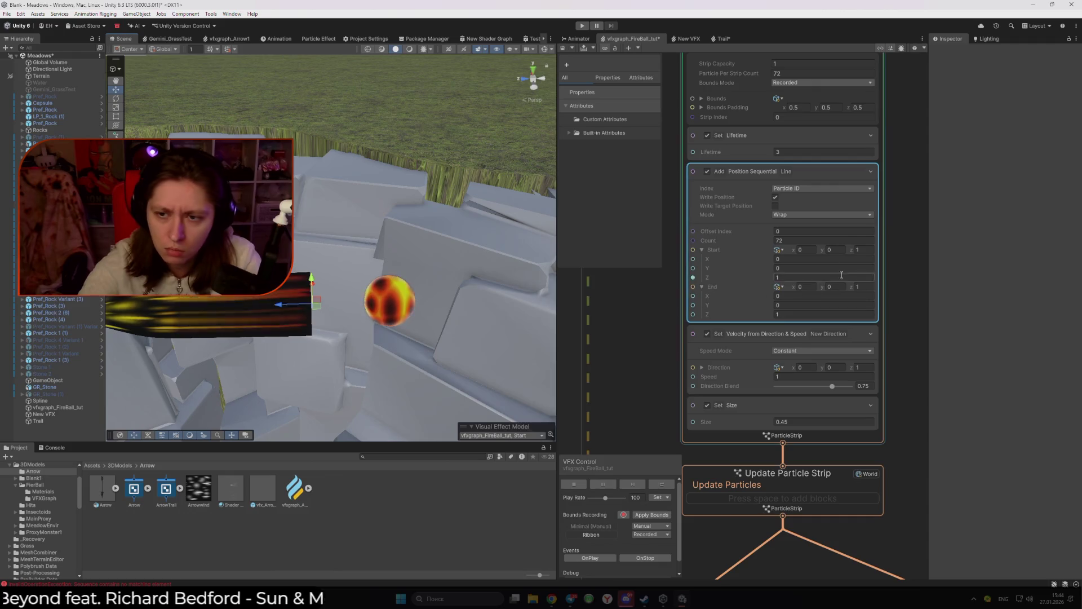
text(0)
click(823, 314)
text(0)
key(Return)
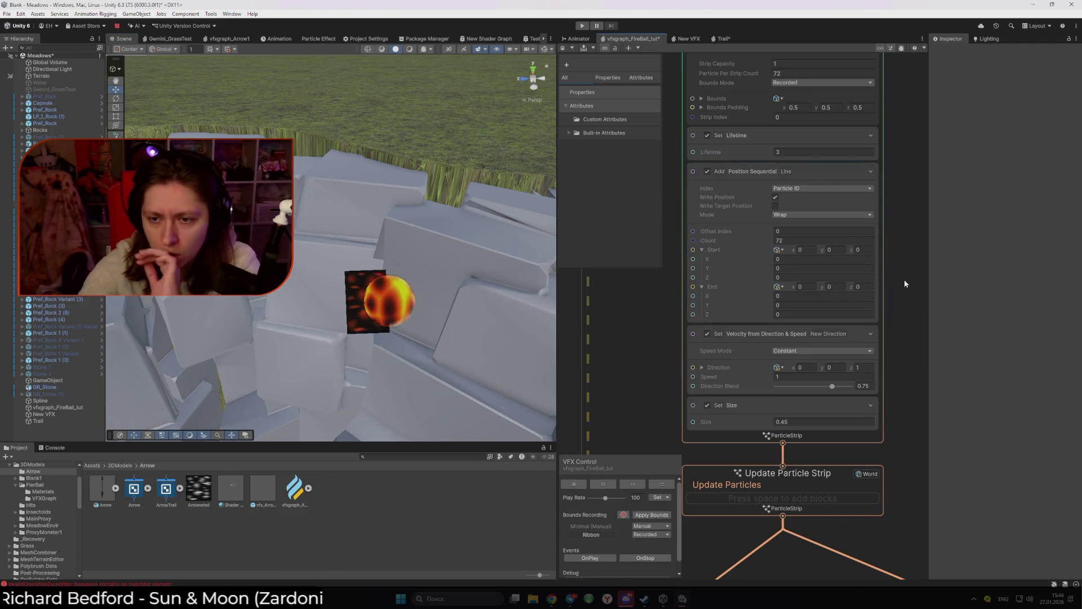
click(864, 287)
text(1)
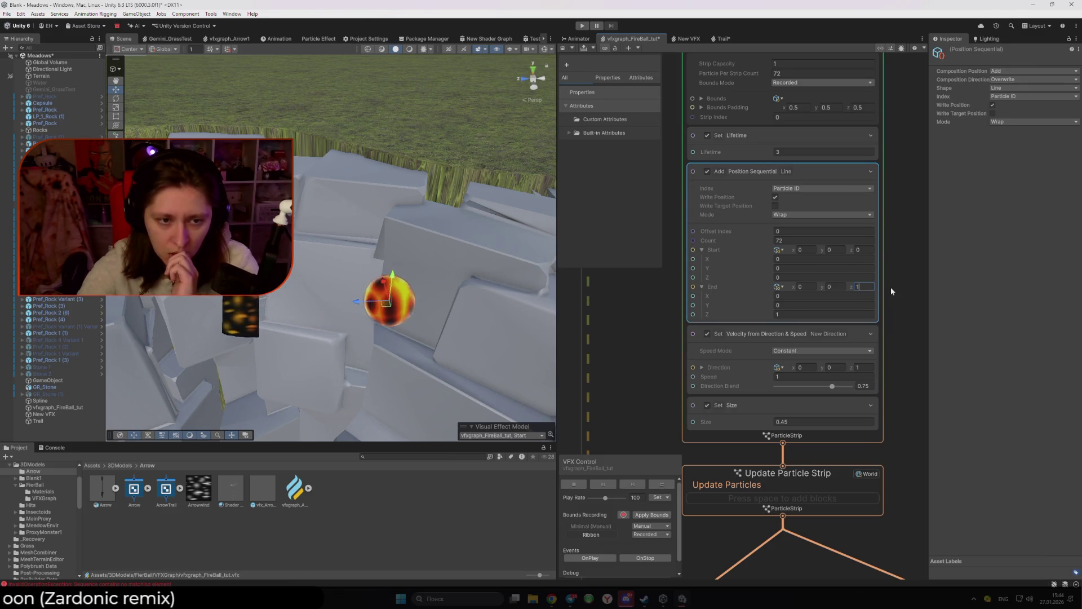
double_click(856, 286)
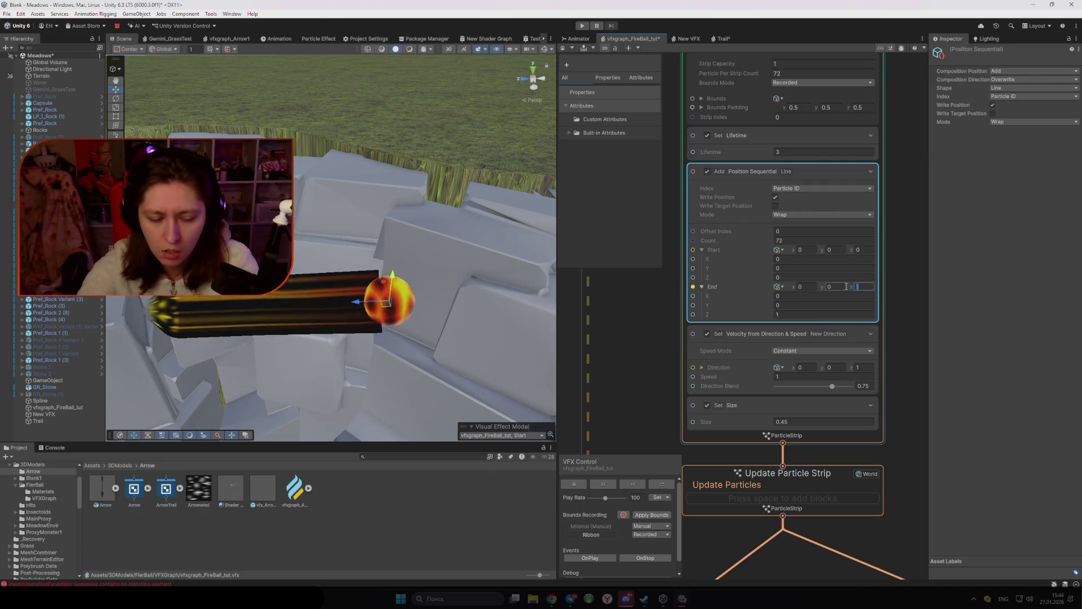
text(10)
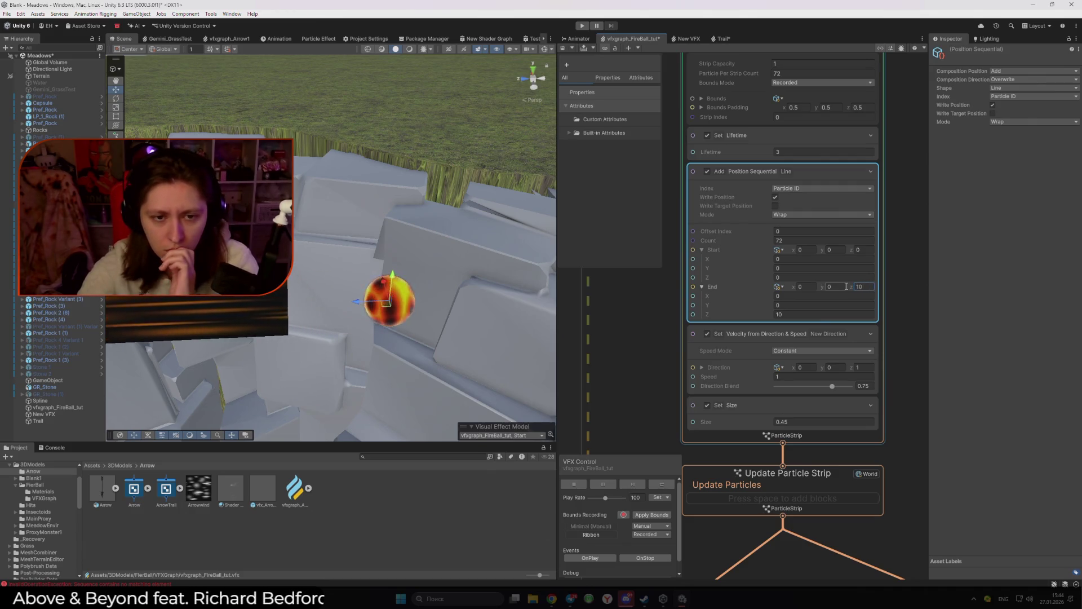
click(897, 293)
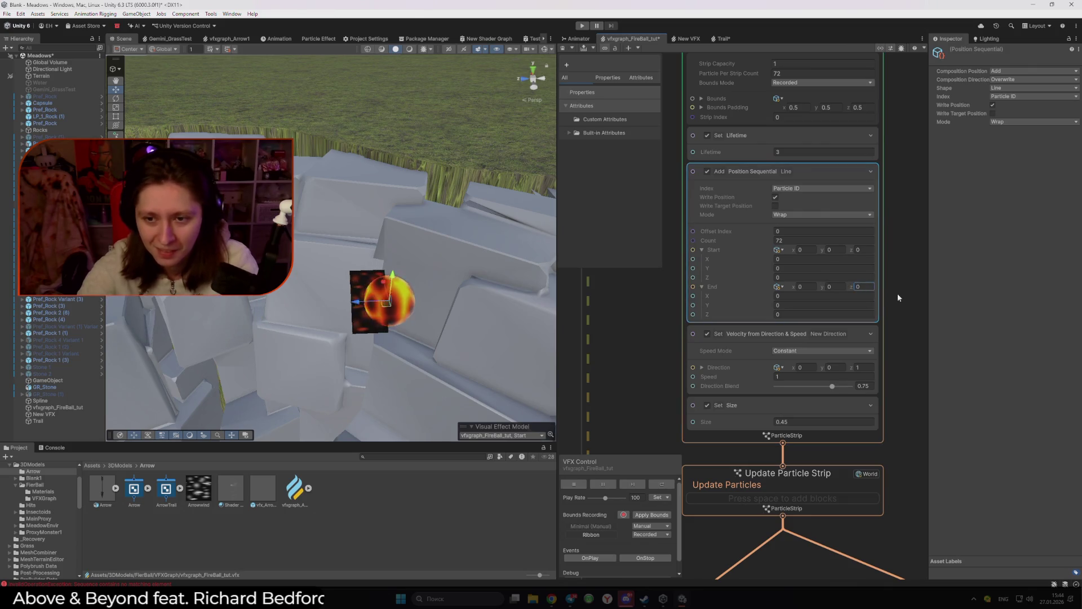
drag(891, 429, 878, 401)
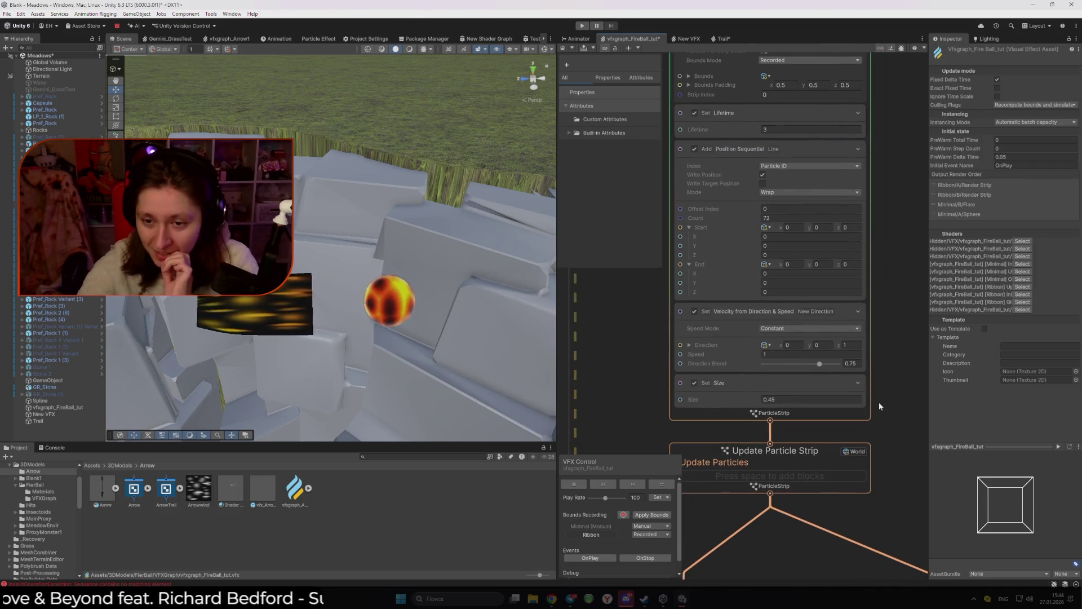
click(762, 382)
click(797, 329)
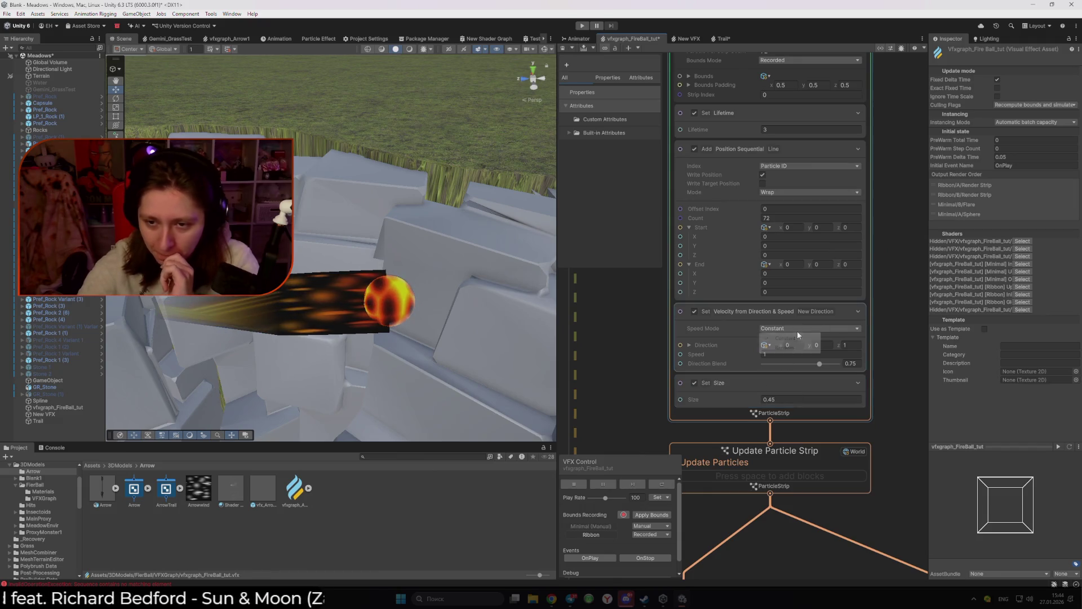
click(793, 347)
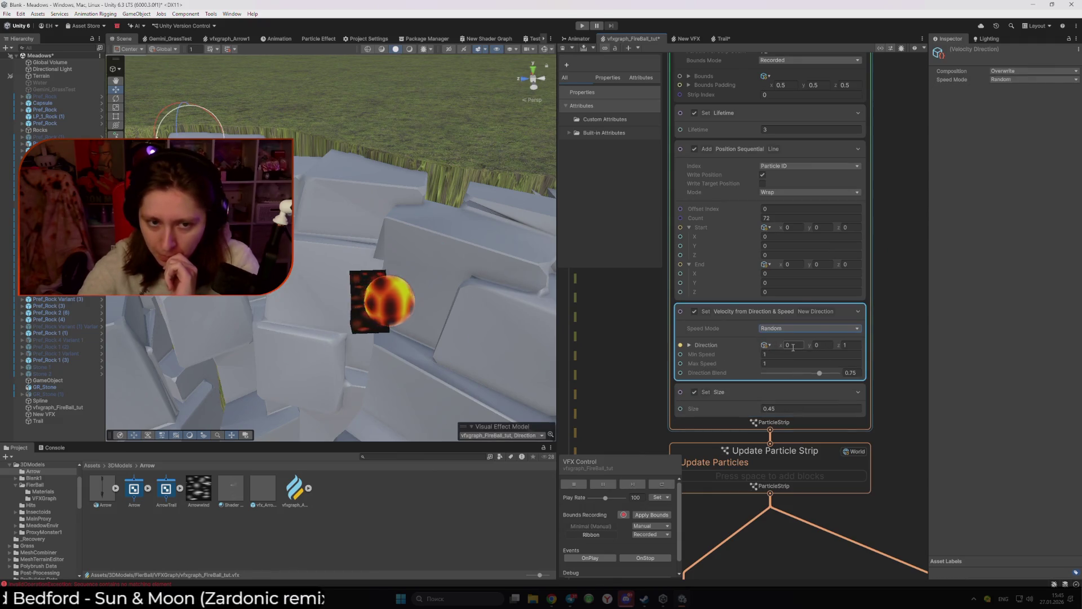
click(785, 337)
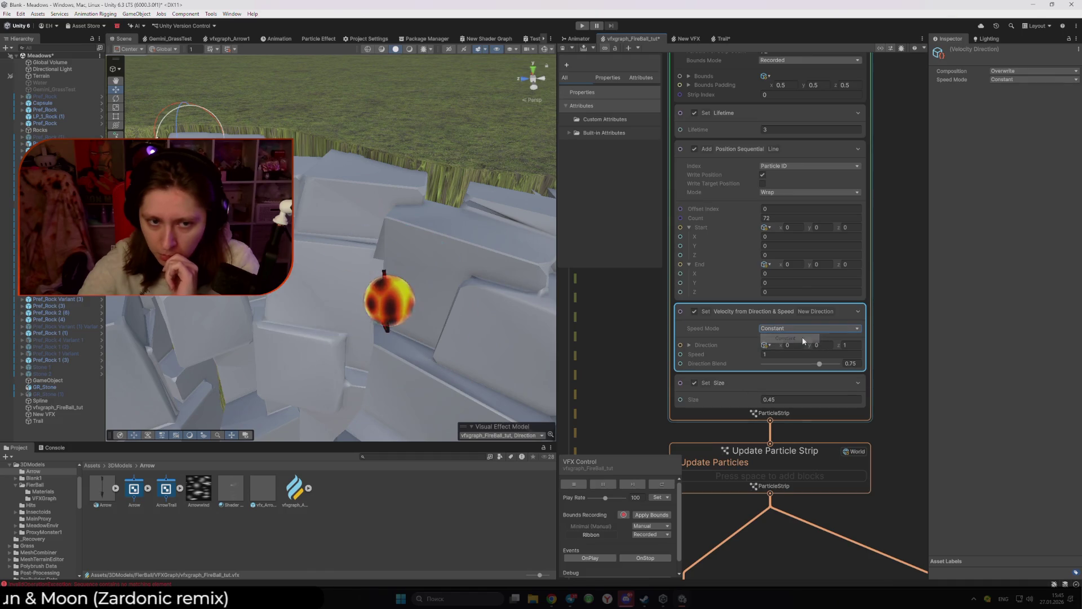
click(905, 363)
scroll(832, 333, down, 3)
Step: Test Arrowwind's Alpha Source set to None, then keep Input Texture Alpha
scroll(831, 333, down, 3)
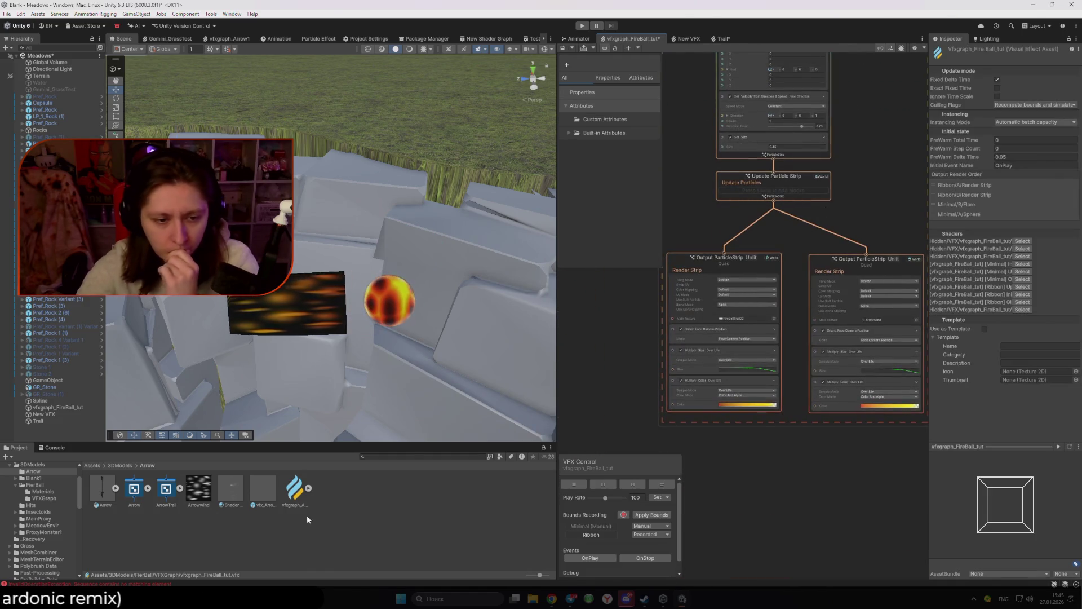
click(1019, 106)
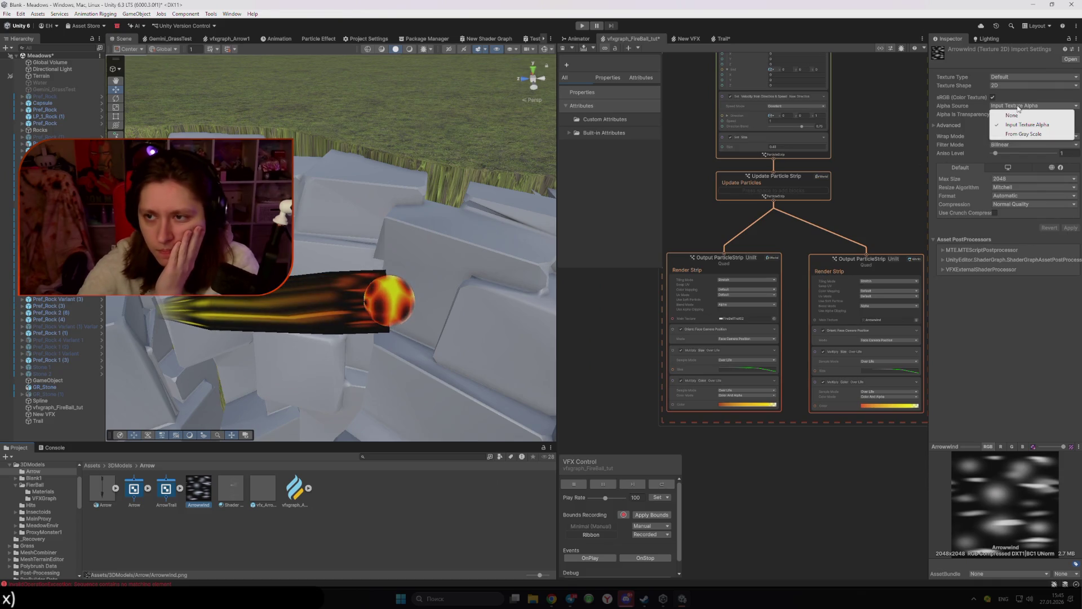
click(1020, 116)
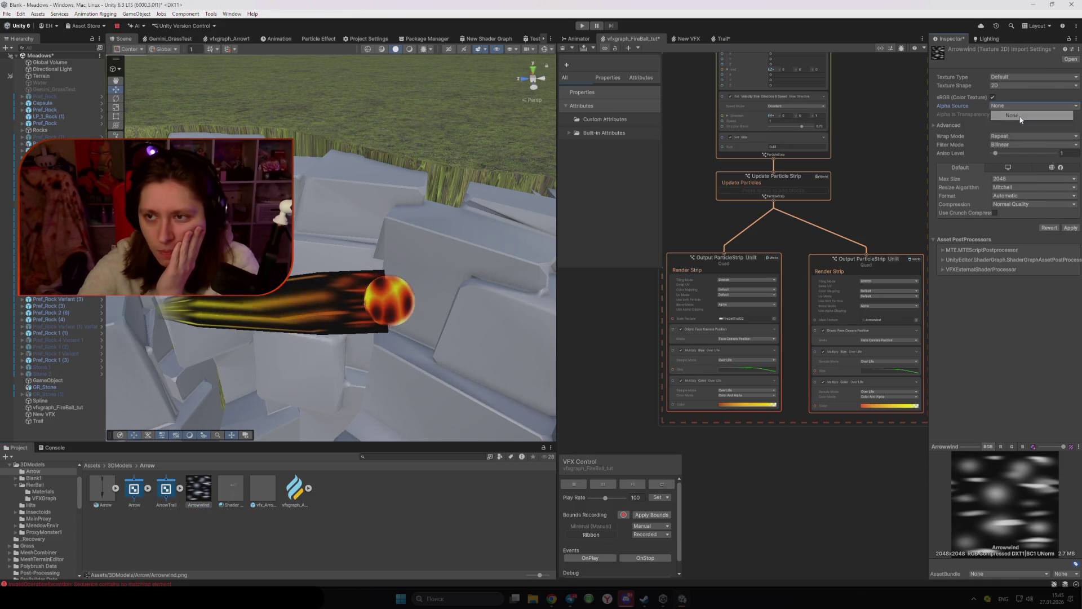
click(1070, 228)
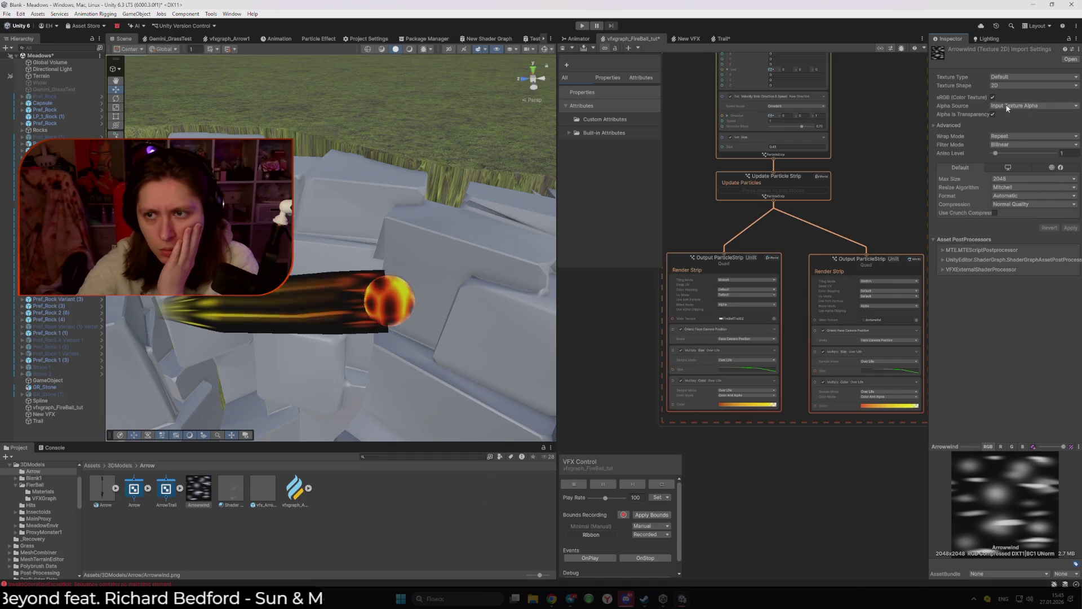
click(987, 116)
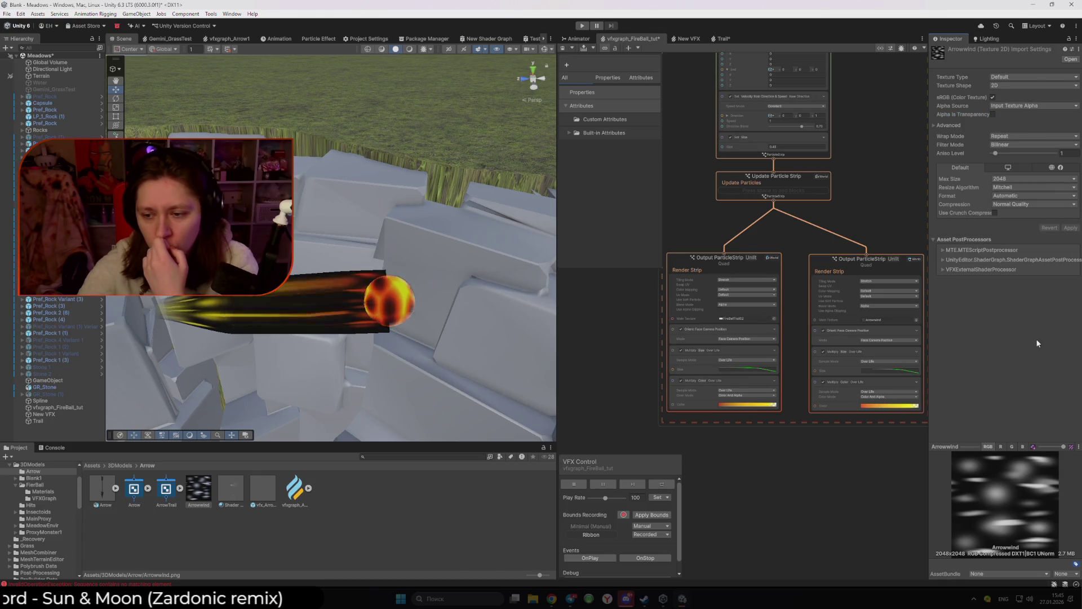
Step: Preview Arrowwind's blue, green and red channels, then select the Shader Graphs_ArrowTrail material
click(1022, 447)
click(1011, 447)
click(1001, 446)
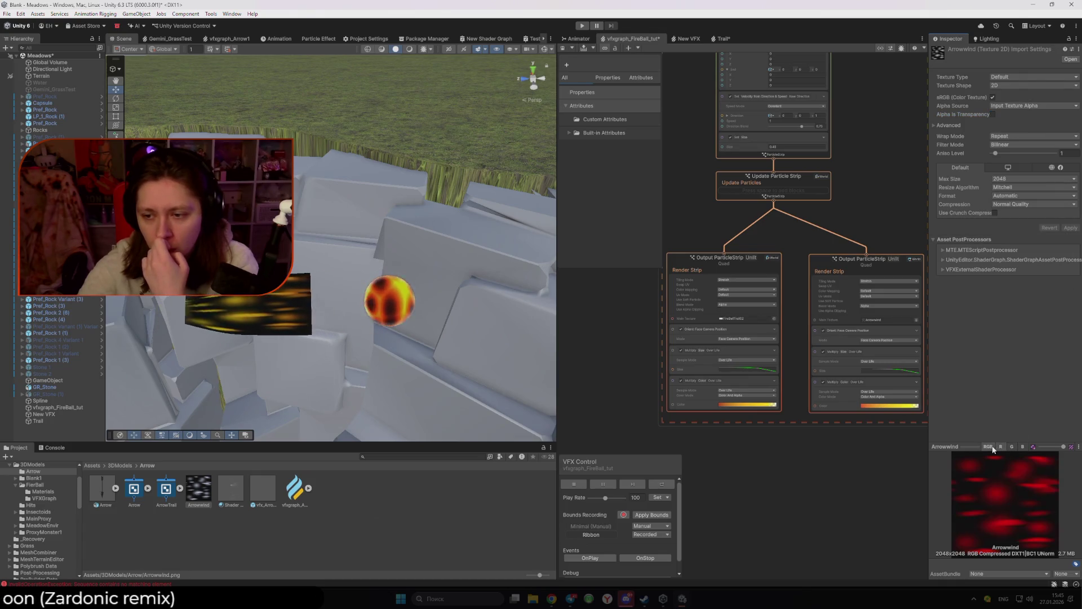
click(988, 446)
click(404, 504)
click(235, 490)
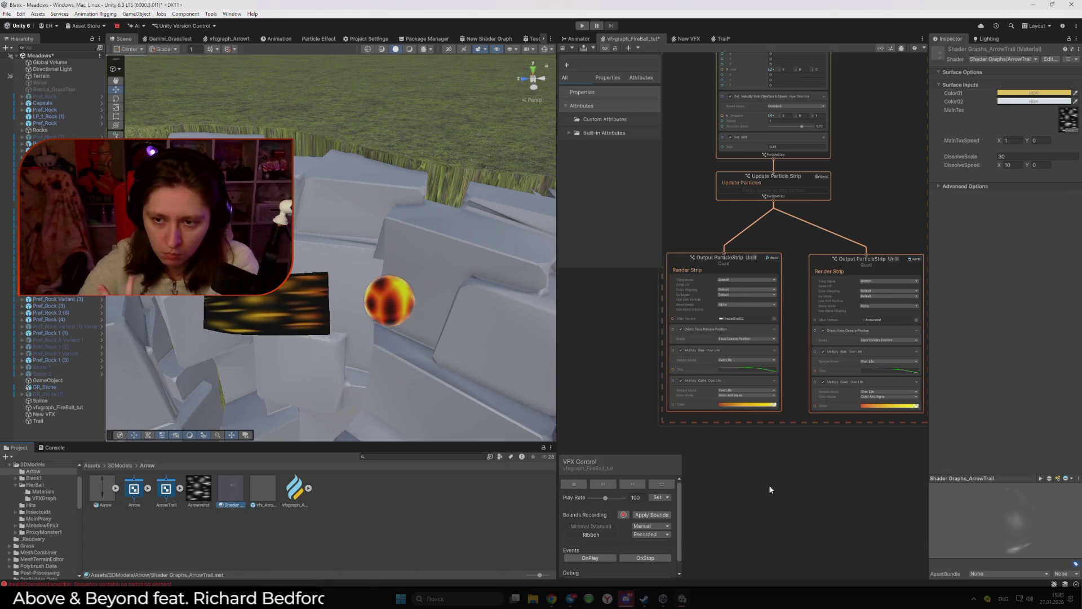
Step: Set the second Output ParticleStrip Unlit node's Blend Mode to Additive
scroll(769, 484, up, 3)
click(742, 316)
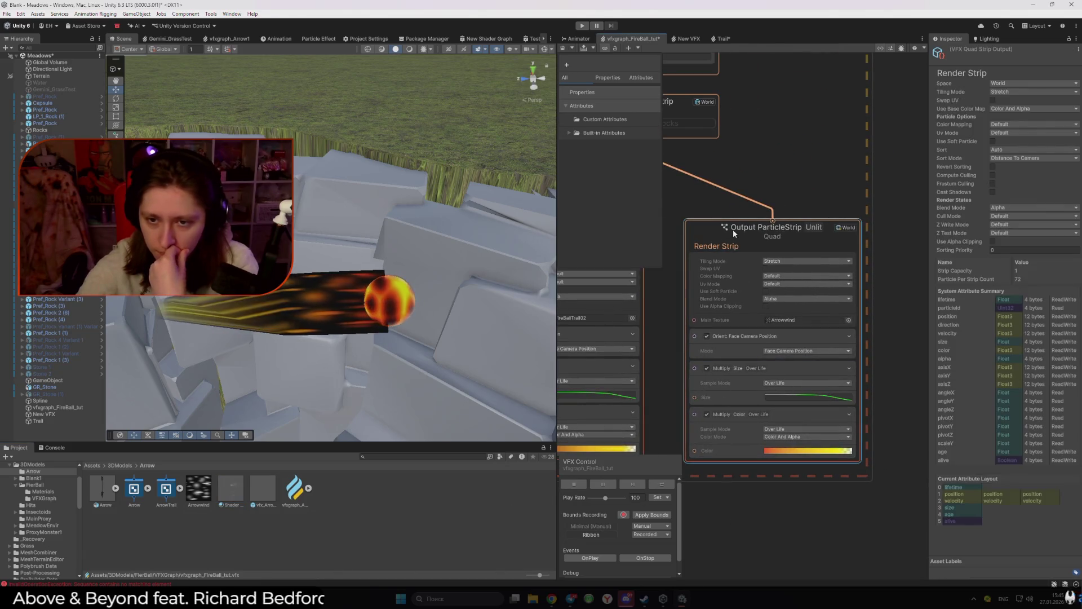
click(782, 300)
click(795, 309)
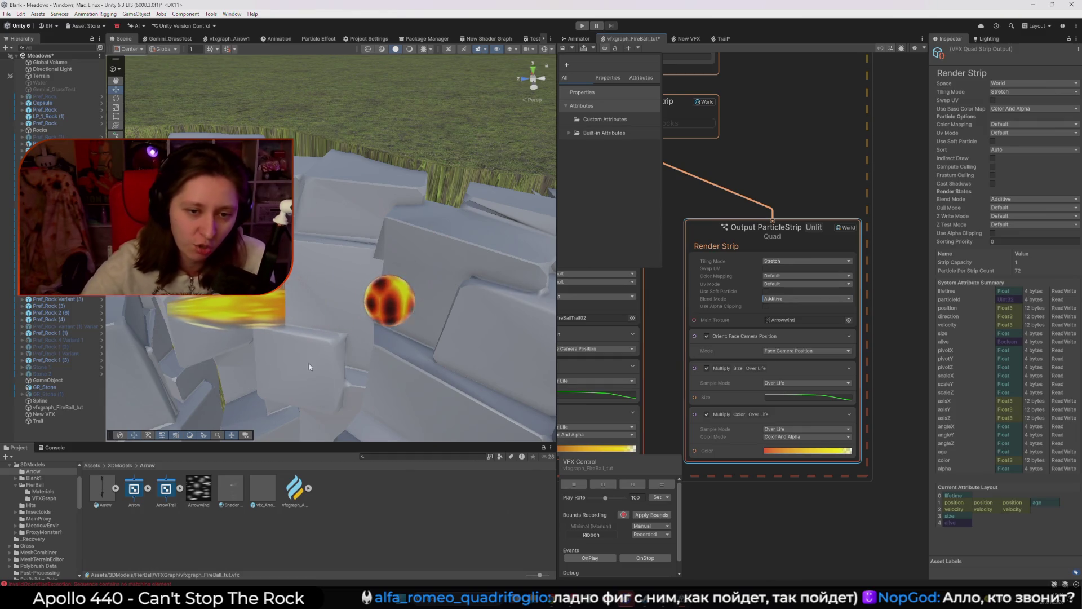
Step: Set the Initialize Particle Strip Lifetime to 0.8
scroll(789, 225, up, 5)
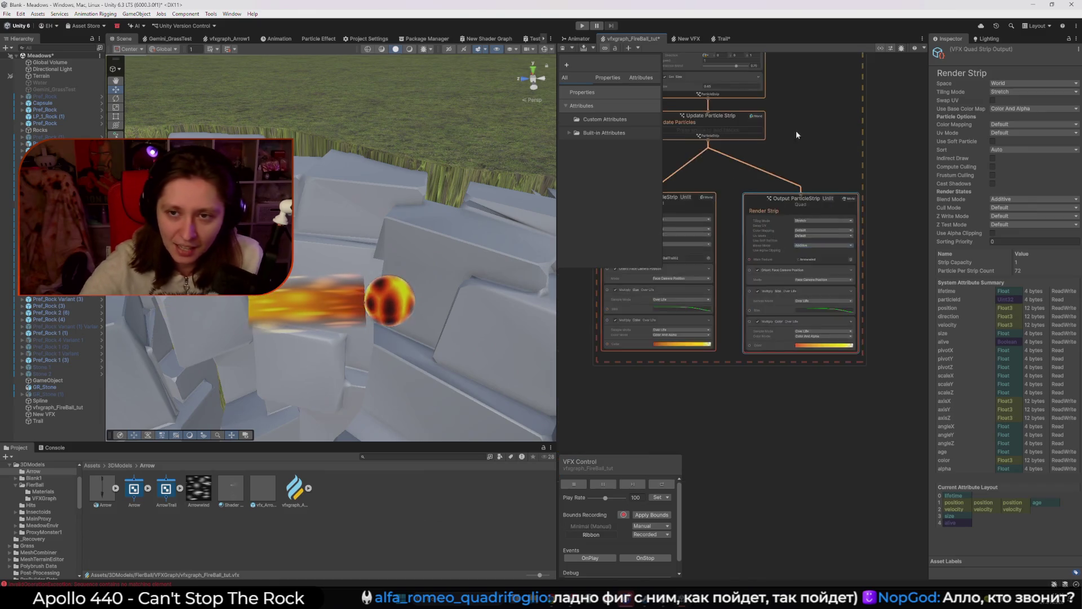
click(827, 212)
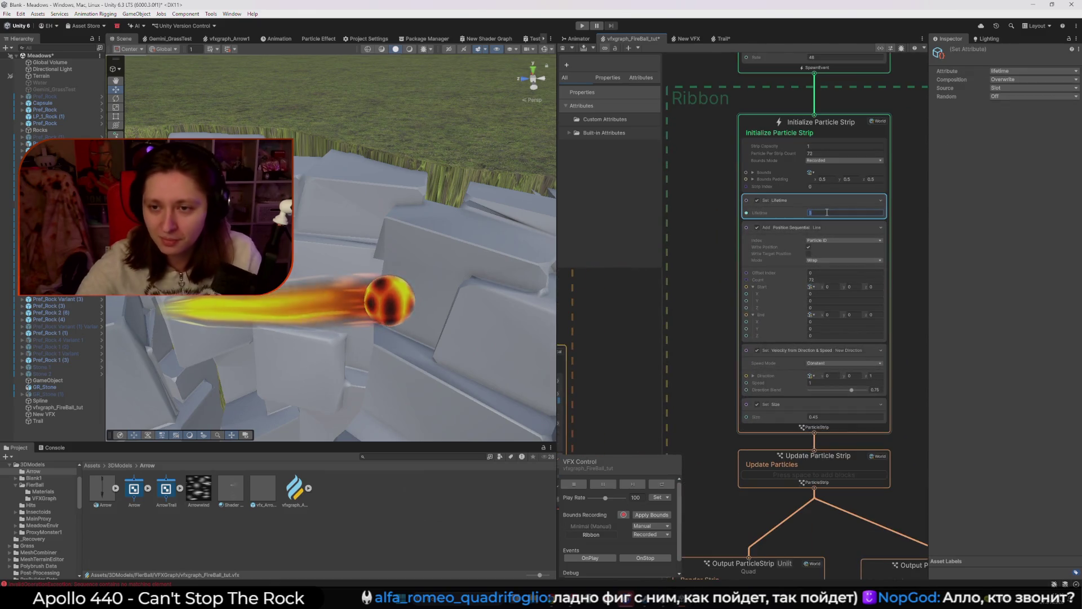
text(0.8)
key(Return)
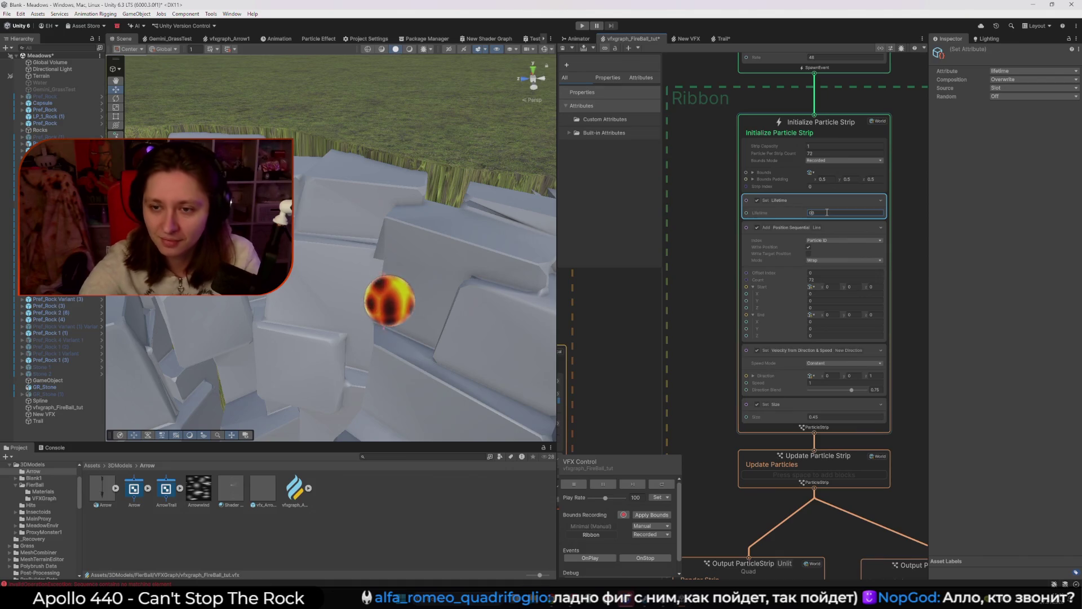
click(722, 251)
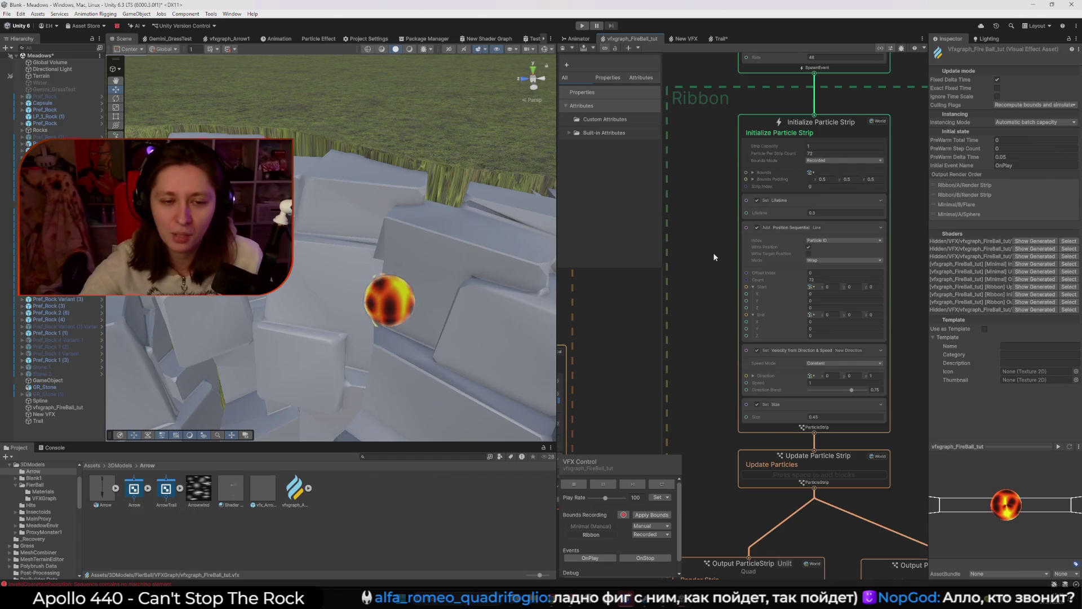
Step: Drag vfxgraph_FireBall_tut around the Scene to watch the shorter trail follow
click(57, 406)
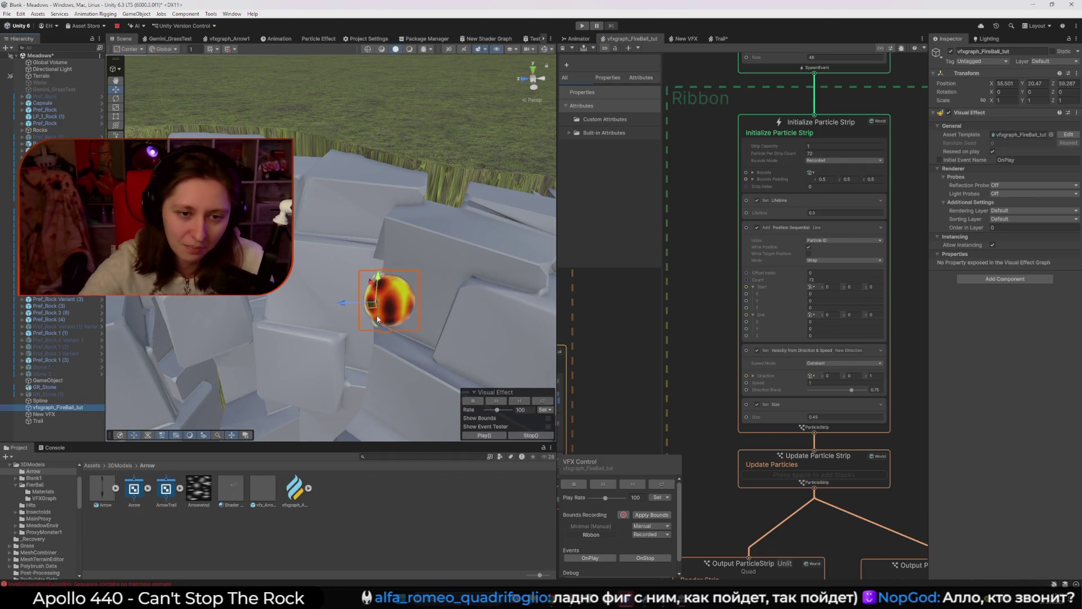
mouse_move(372, 304)
mouse_down()
mouse_move(497, 215)
mouse_move(321, 134)
mouse_move(431, 252)
mouse_move(426, 319)
mouse_move(395, 104)
mouse_move(286, 88)
mouse_up()
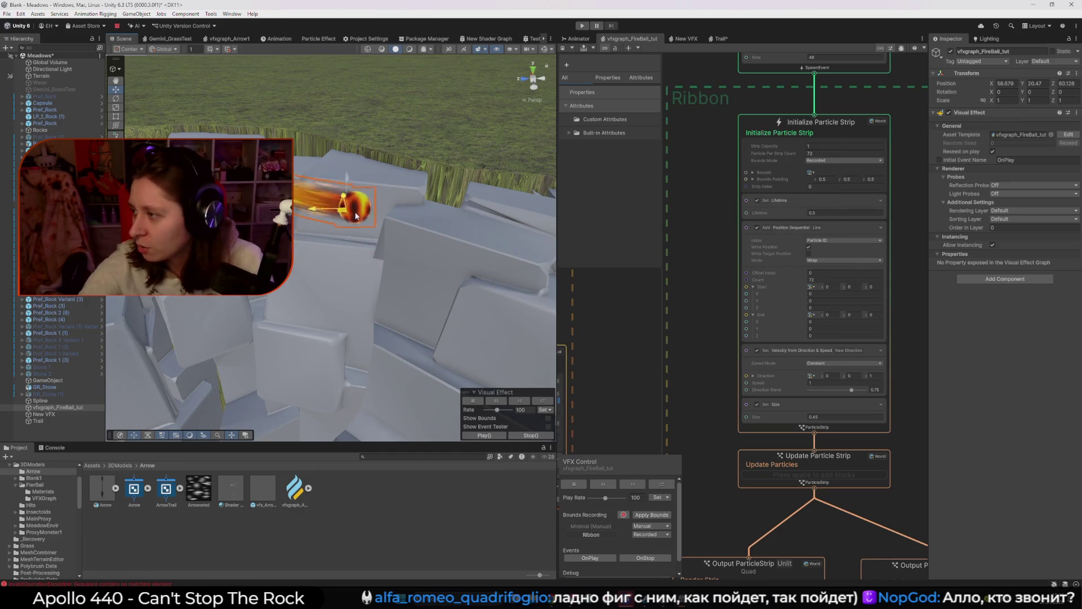
mouse_move(355, 215)
mouse_down()
mouse_move(363, 247)
mouse_move(254, 181)
mouse_move(357, 223)
mouse_move(285, 203)
mouse_move(459, 230)
mouse_move(265, 304)
mouse_move(405, 193)
mouse_move(451, 248)
mouse_move(237, 85)
mouse_move(231, 96)
mouse_move(325, 284)
mouse_move(243, 265)
mouse_move(409, 175)
mouse_move(507, 178)
mouse_move(418, 174)
mouse_move(307, 268)
mouse_up()
mouse_move(376, 175)
mouse_down()
mouse_move(519, 209)
mouse_move(476, 244)
mouse_move(302, 175)
mouse_move(457, 217)
mouse_move(302, 271)
mouse_move(432, 288)
mouse_move(360, 265)
mouse_up()
Step: Play-test the fireball in a full-screen Game view, then maximize the editor window
key(ctrl+p)
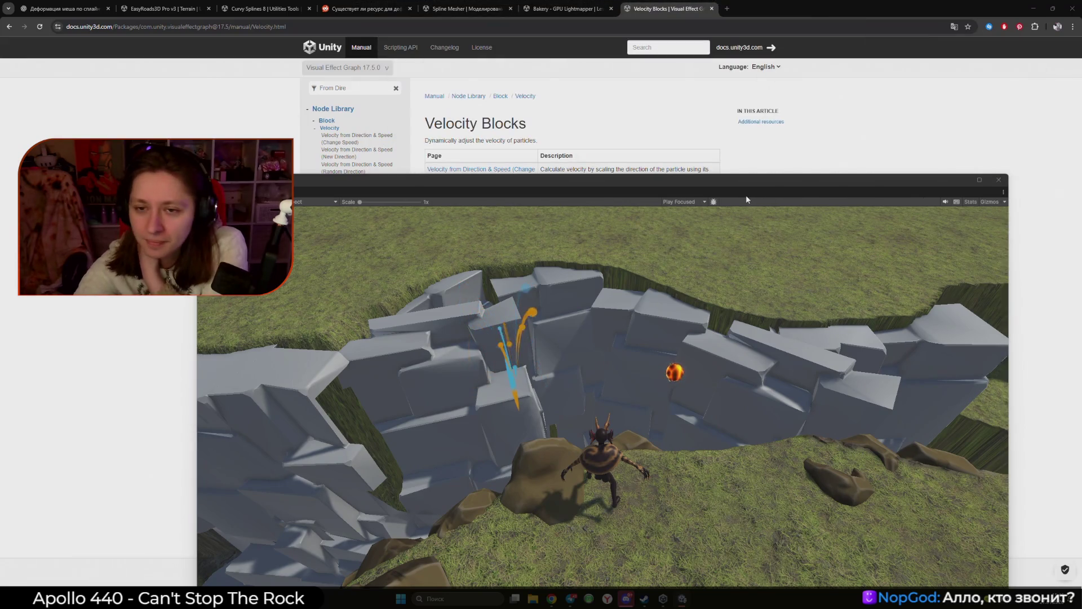
click(980, 179)
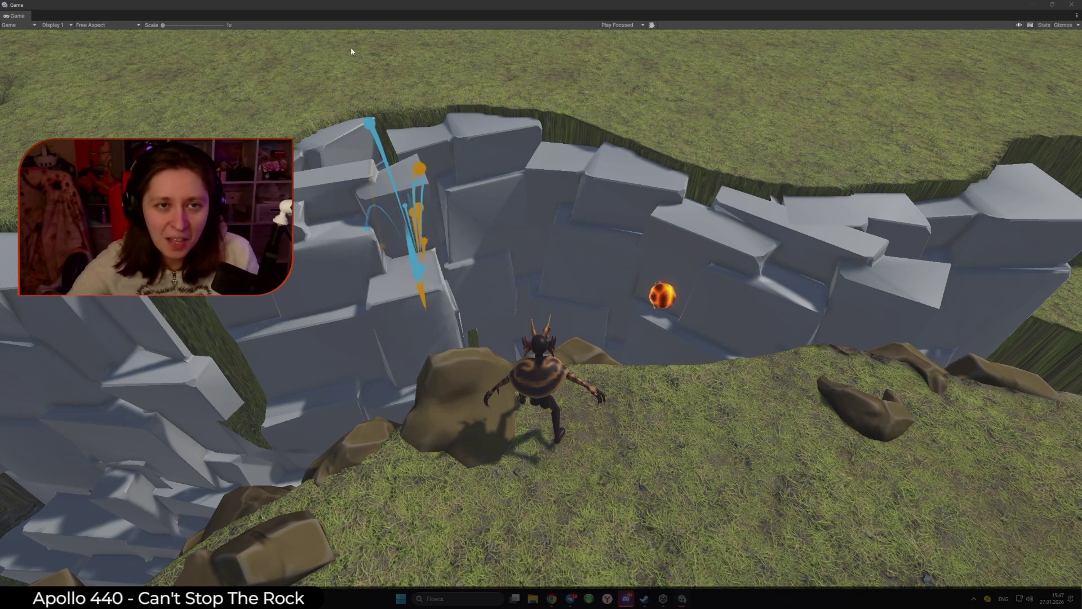
click(1033, 5)
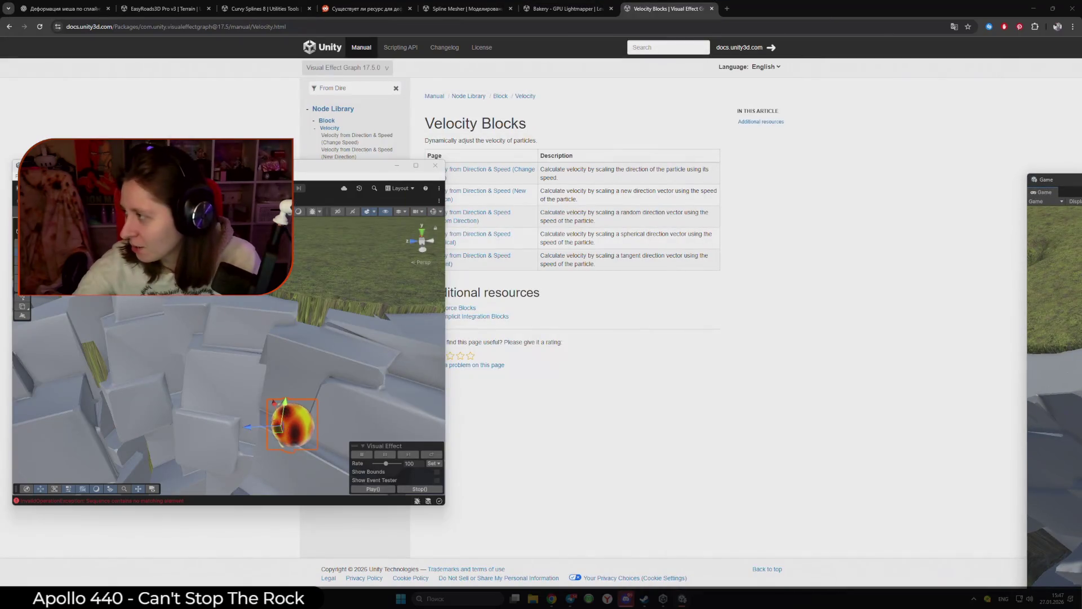
double_click(305, 172)
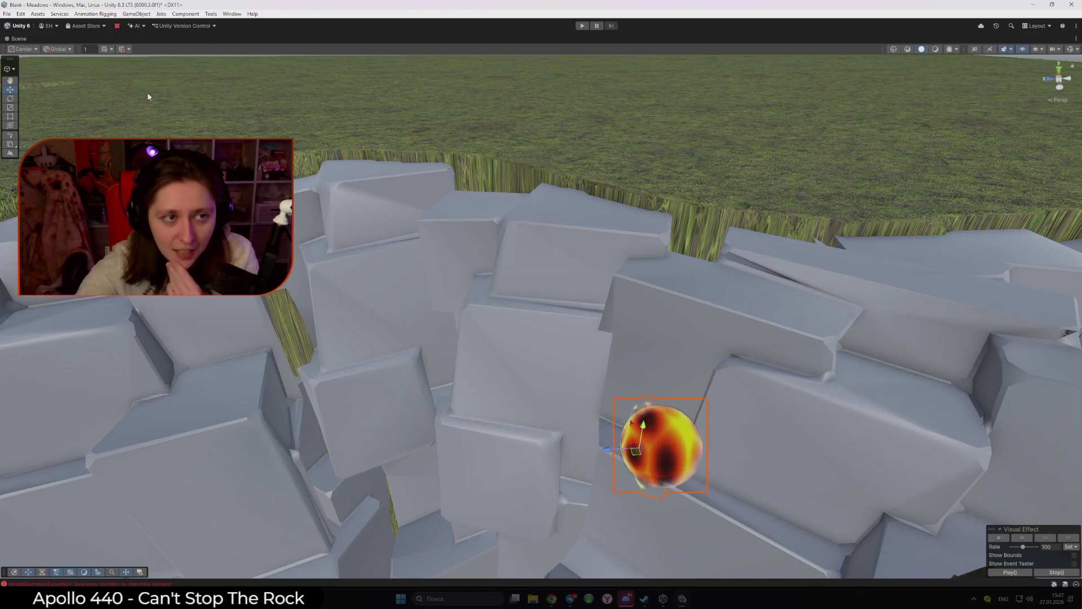
Step: Restore the full editor layout and bring the trail output node into view
click(1077, 39)
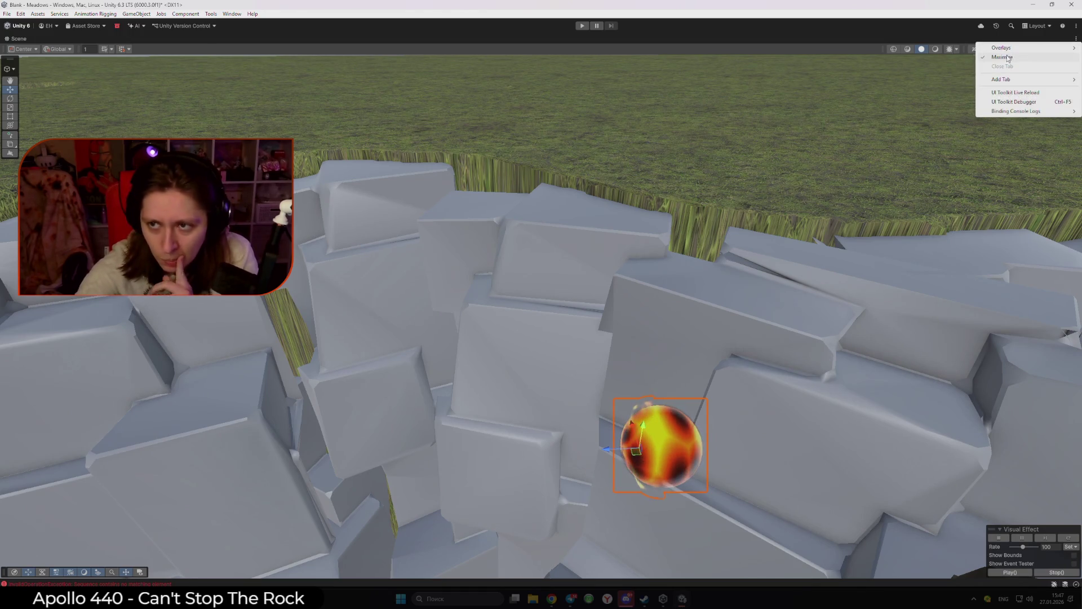
click(996, 59)
scroll(491, 364, up, 2)
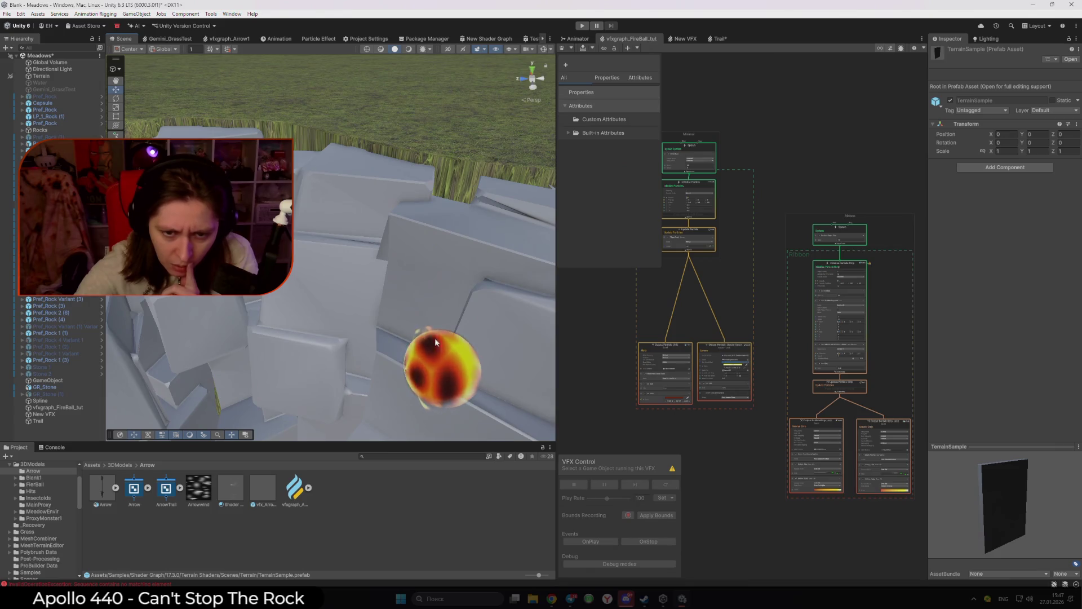
scroll(680, 394, up, 3)
scroll(705, 366, up, 2)
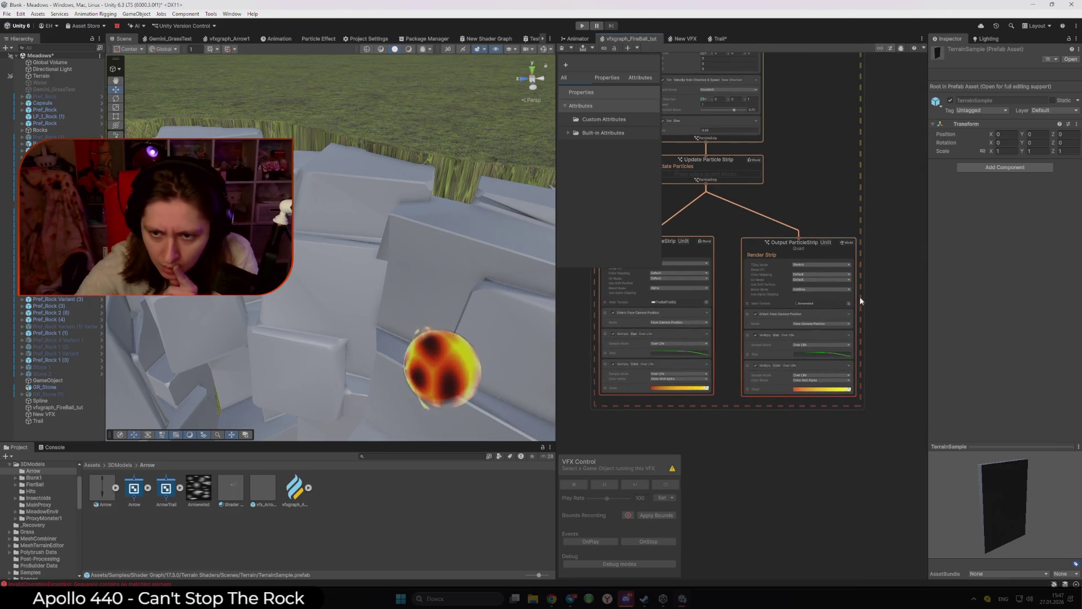
scroll(817, 281, up, 3)
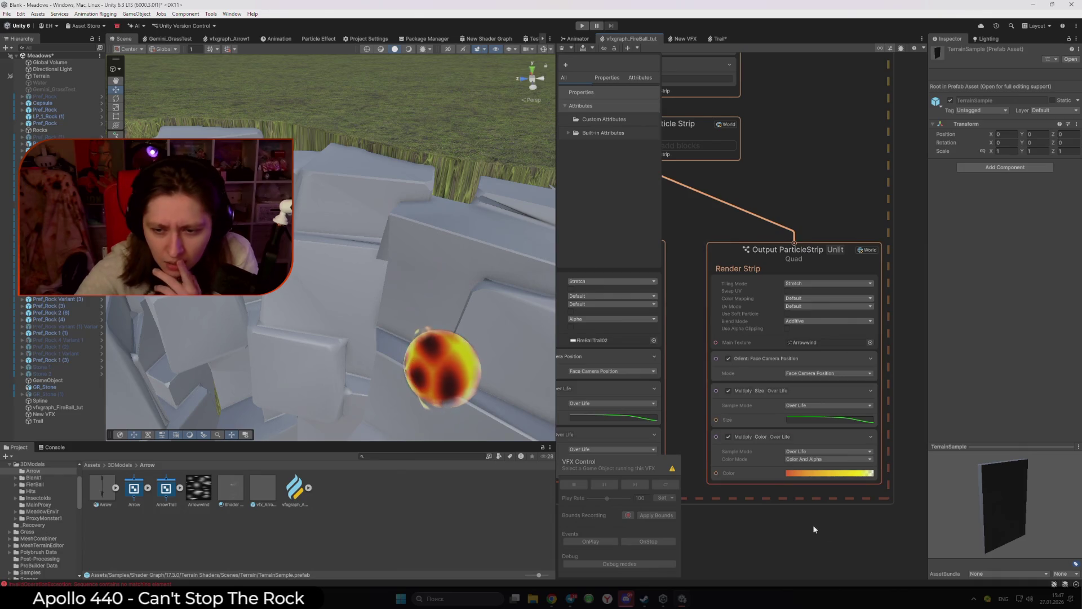
drag(813, 524, 825, 506)
Step: Move the Set Size block into the first trail output
click(765, 339)
scroll(732, 254, down, 3)
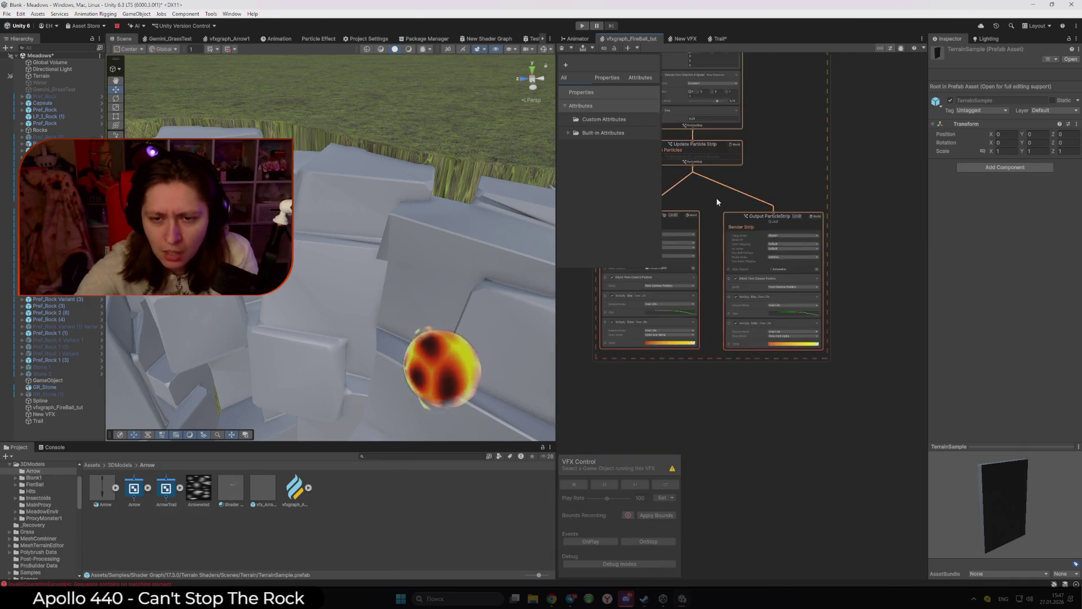
scroll(789, 248, up, 3)
click(797, 252)
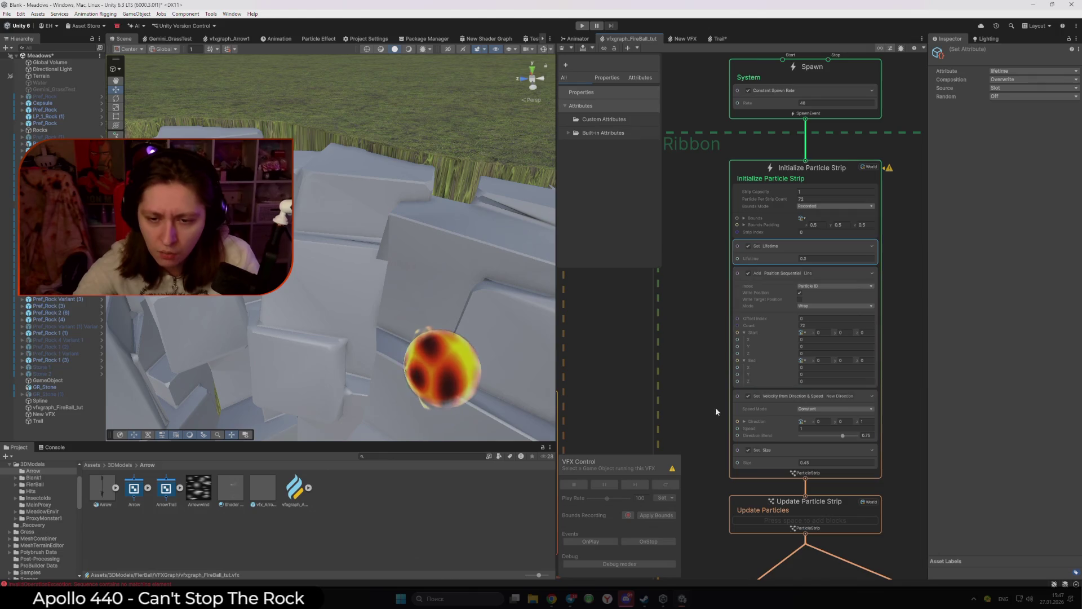
scroll(720, 349, down, 3)
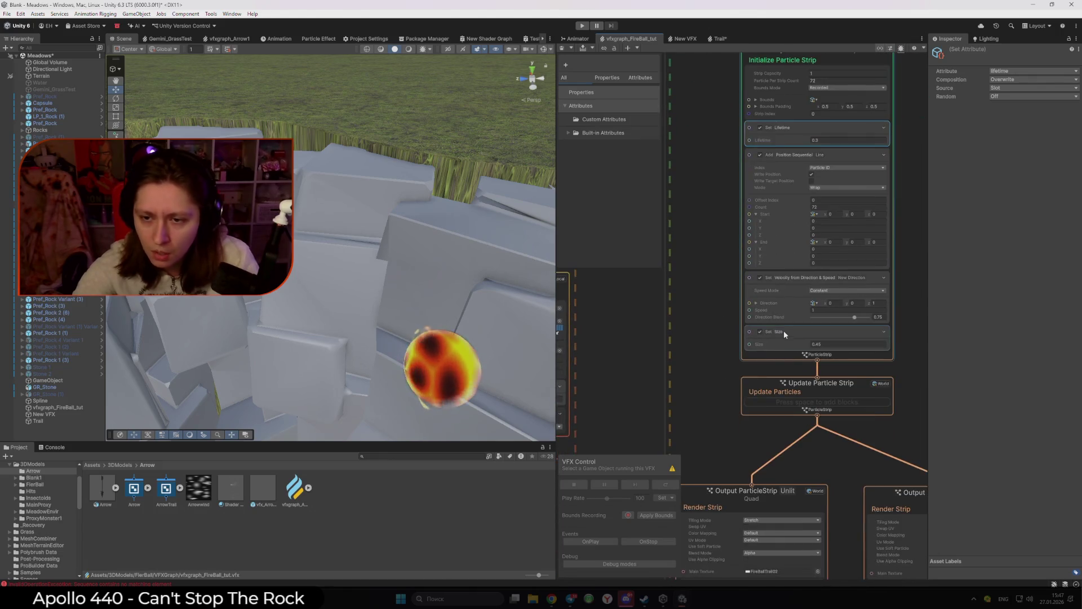
click(783, 330)
scroll(803, 201, down, 5)
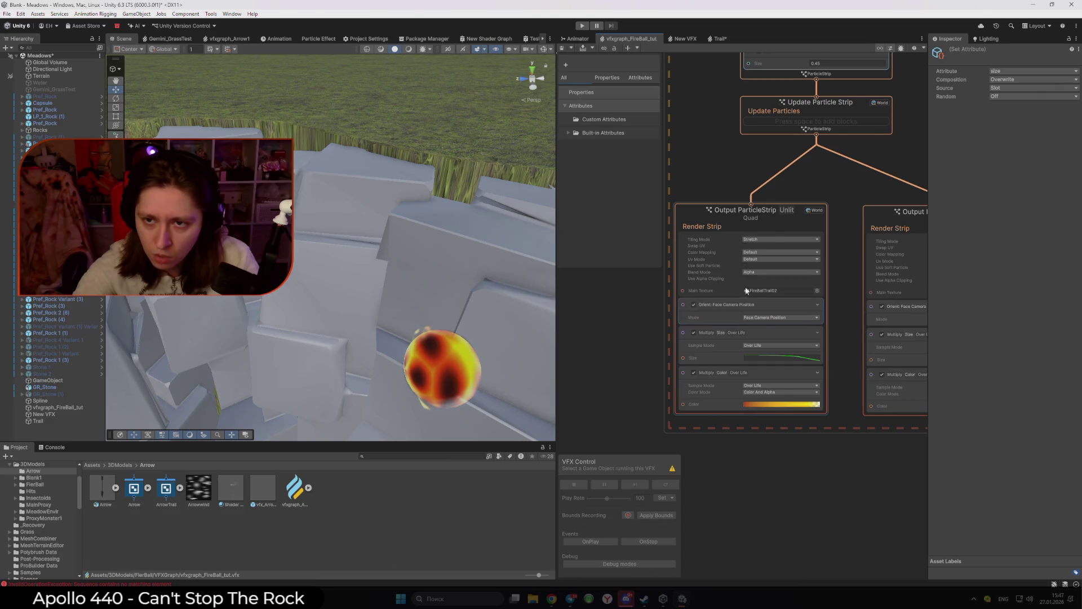
scroll(755, 225, up, 3)
mouse_move(766, 165)
mouse_down()
mouse_move(722, 414)
mouse_move(780, 318)
mouse_move(765, 310)
mouse_up()
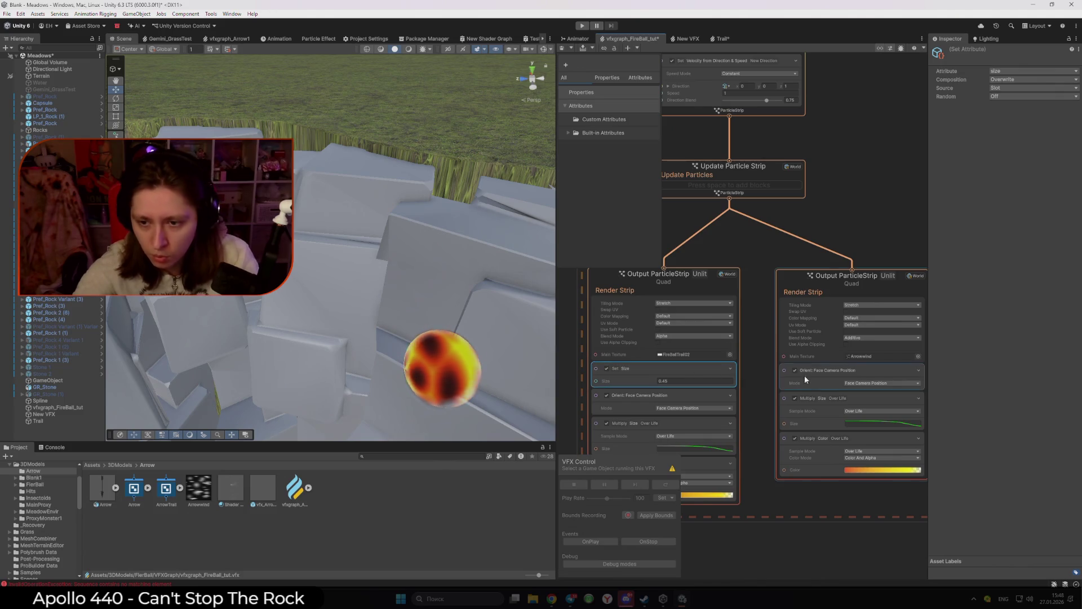
Step: Move the fireball to test the trail and paste a Set Size block into the second output
click(833, 370)
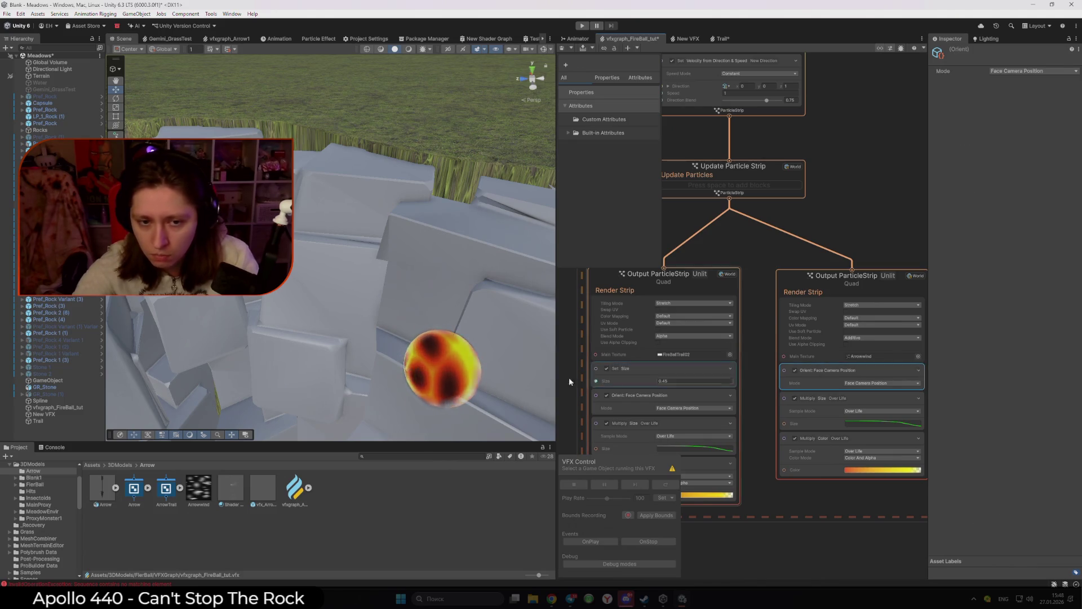
click(460, 384)
drag(377, 362, 203, 290)
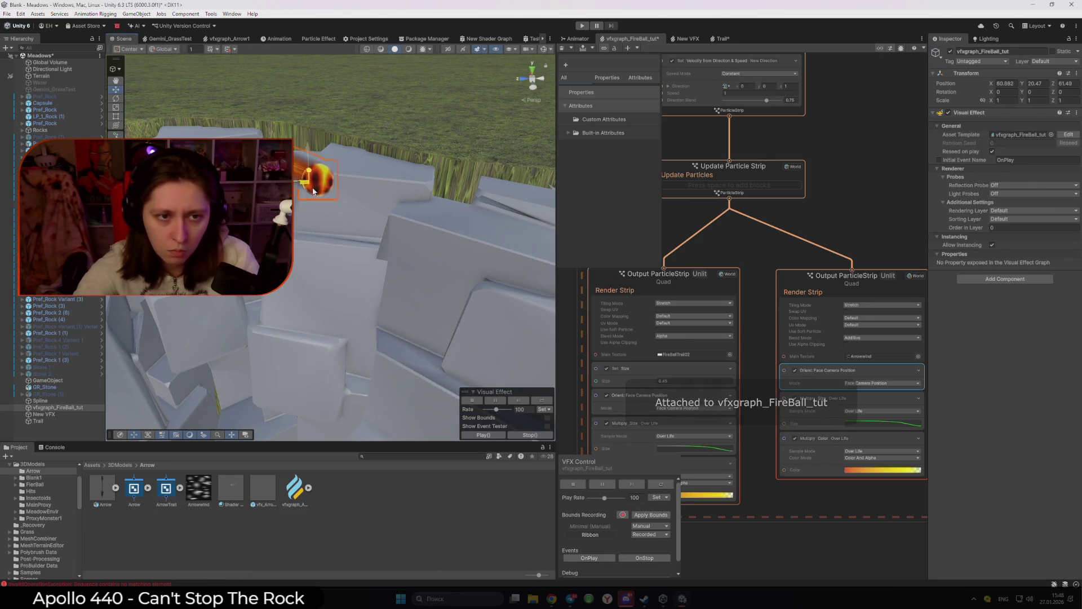
drag(314, 191, 406, 289)
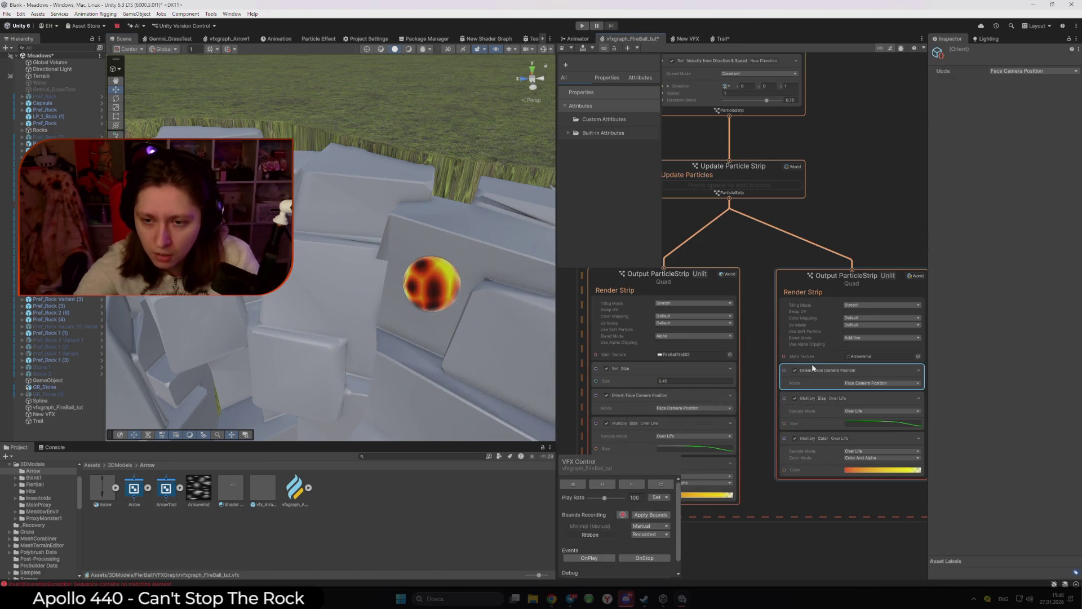
key(ctrl+v)
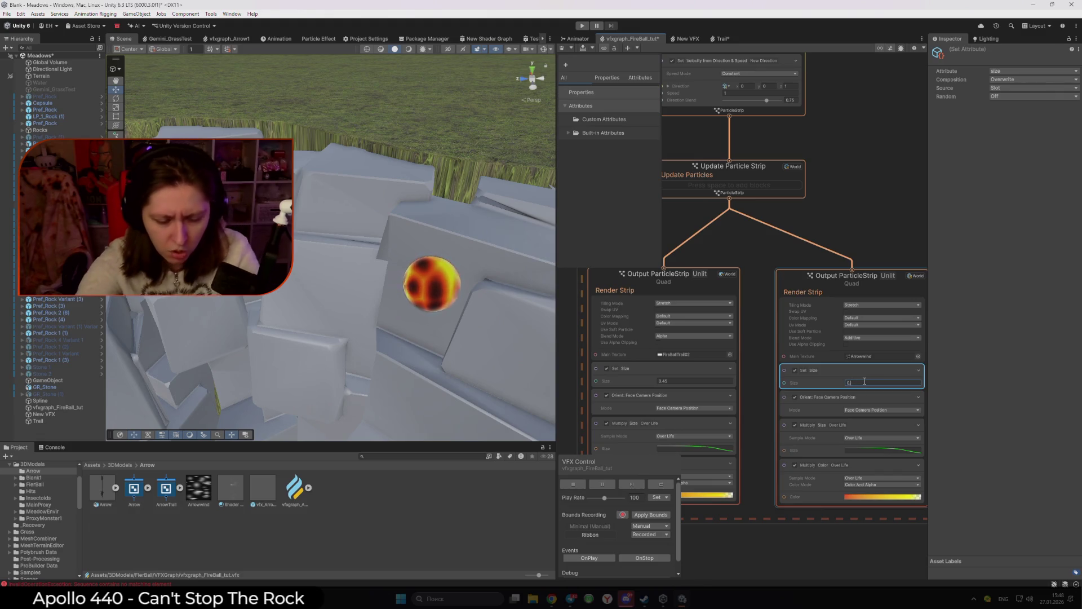
Step: Drag vfxgraph_FireBall_tut to several spots among the rocks to watch its trail follow
click(443, 307)
drag(389, 288, 253, 248)
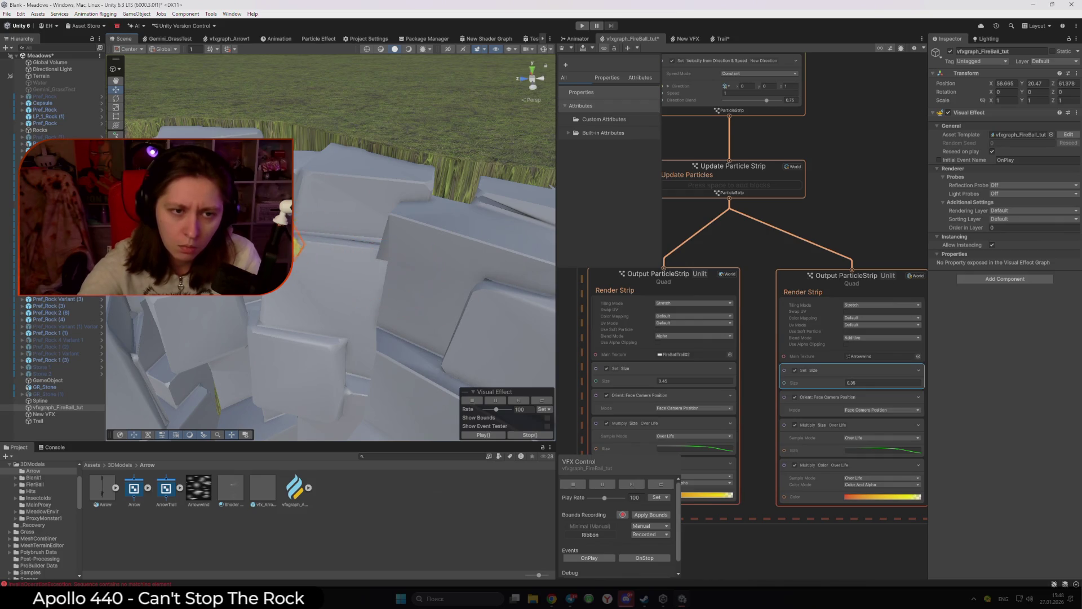
mouse_move(324, 104)
mouse_down()
mouse_move(346, 231)
mouse_move(394, 307)
mouse_move(435, 156)
mouse_up()
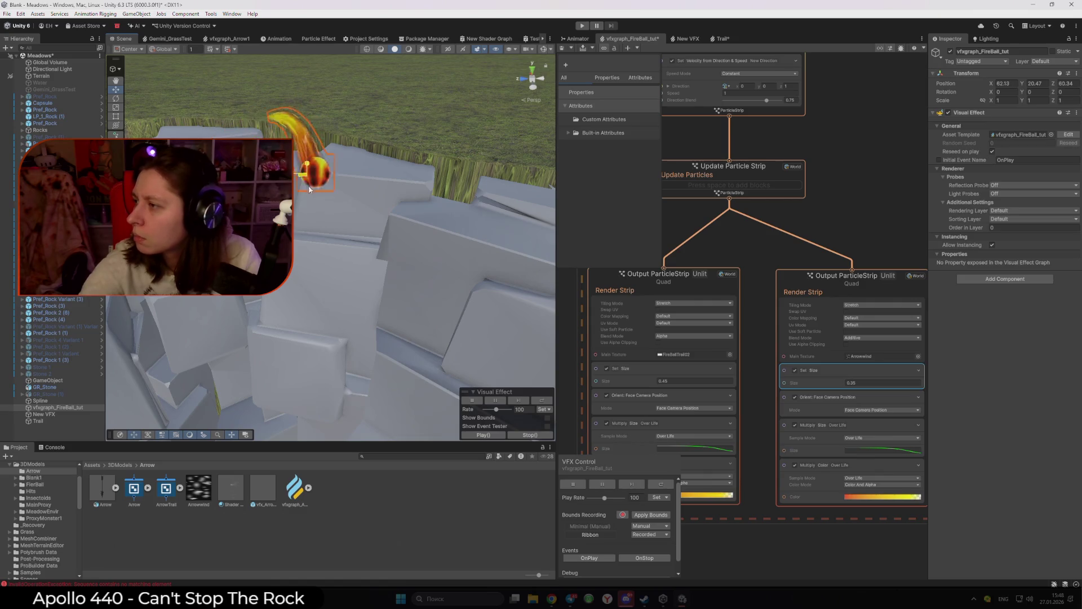
mouse_move(308, 189)
mouse_down()
mouse_move(379, 179)
mouse_move(284, 268)
mouse_move(403, 260)
mouse_move(266, 326)
mouse_move(470, 209)
mouse_move(479, 237)
mouse_move(369, 319)
mouse_move(332, 237)
mouse_move(359, 295)
mouse_move(346, 208)
mouse_move(357, 225)
mouse_move(344, 250)
mouse_move(386, 263)
mouse_up()
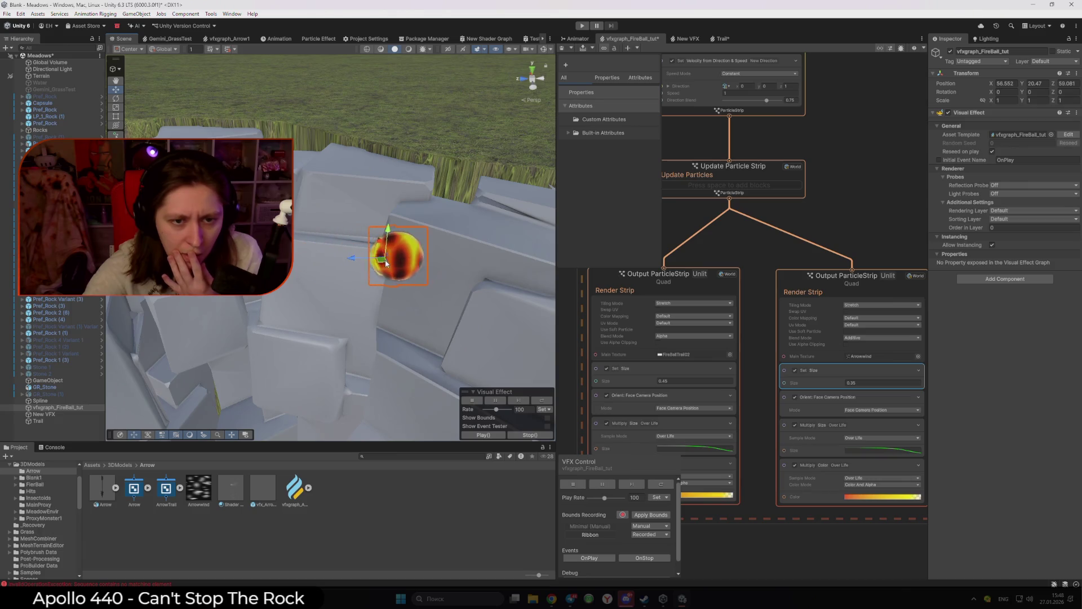
scroll(780, 242, down, 3)
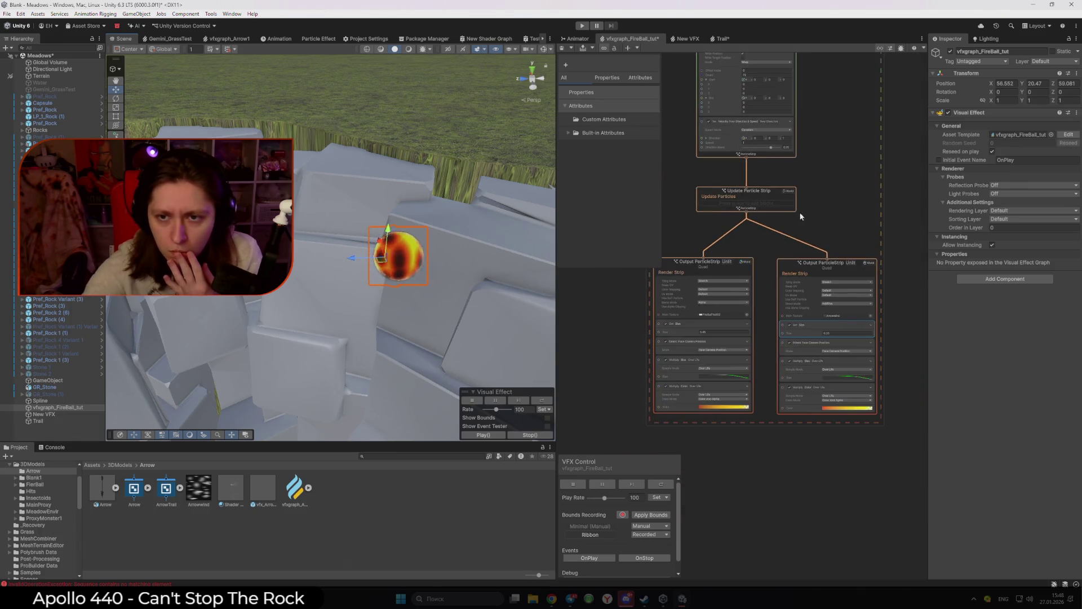
scroll(880, 361, up, 5)
Step: Set the ribbon Lifetime to 3 and Constant Spawn Rate to 24, checking the trail in wireframe, then back to Shaded
click(833, 217)
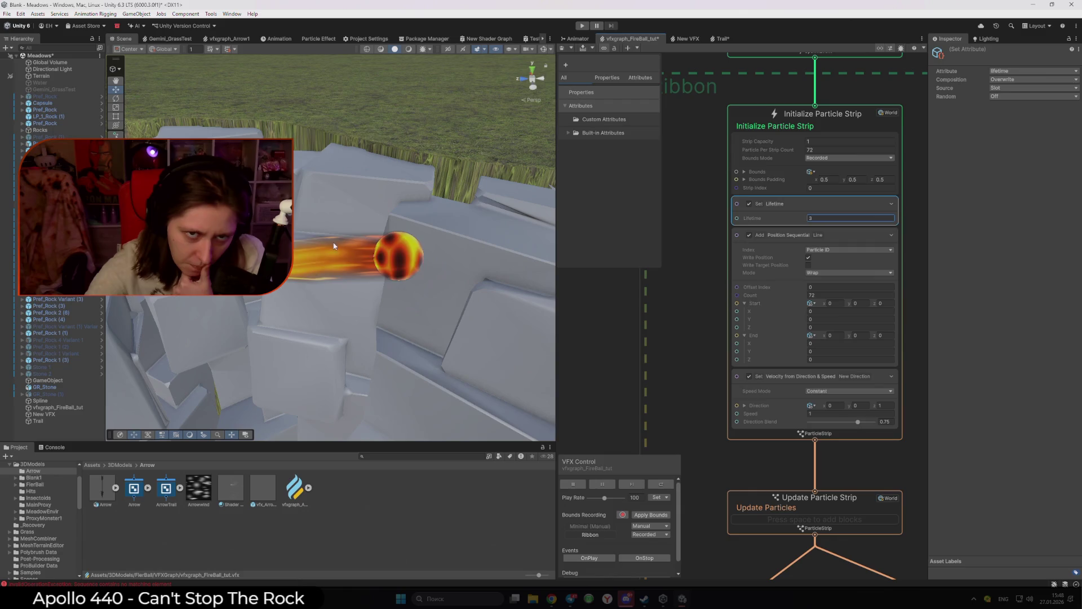
click(381, 49)
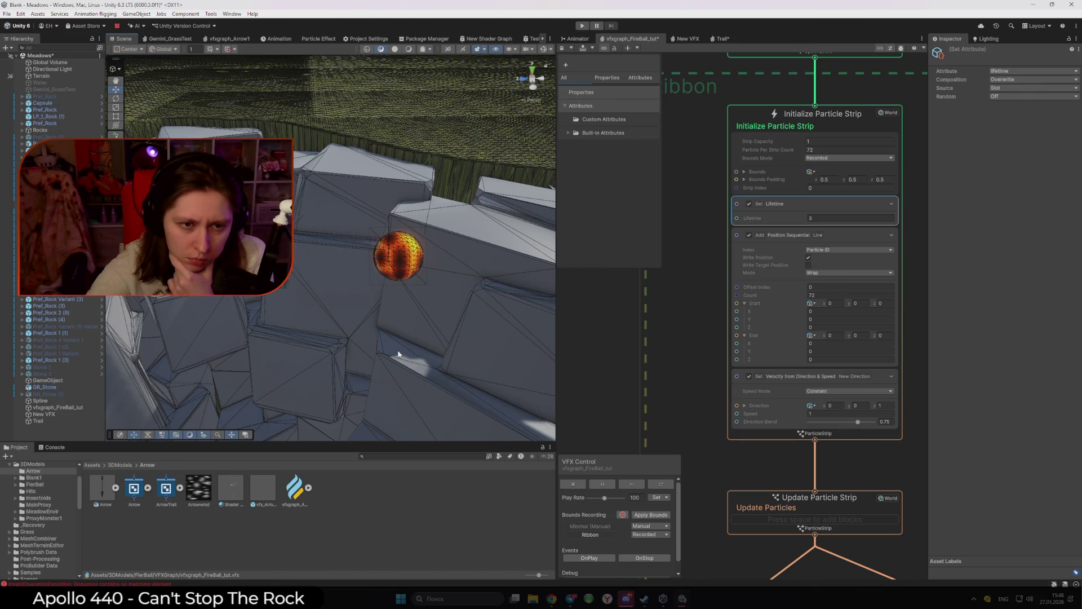
click(701, 258)
click(844, 233)
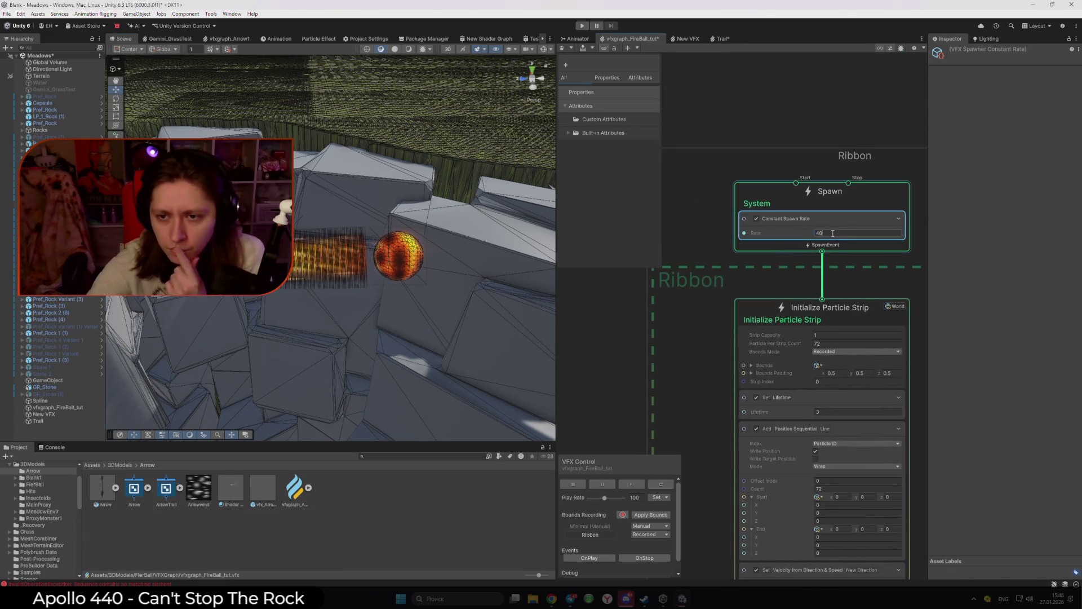
text(24)
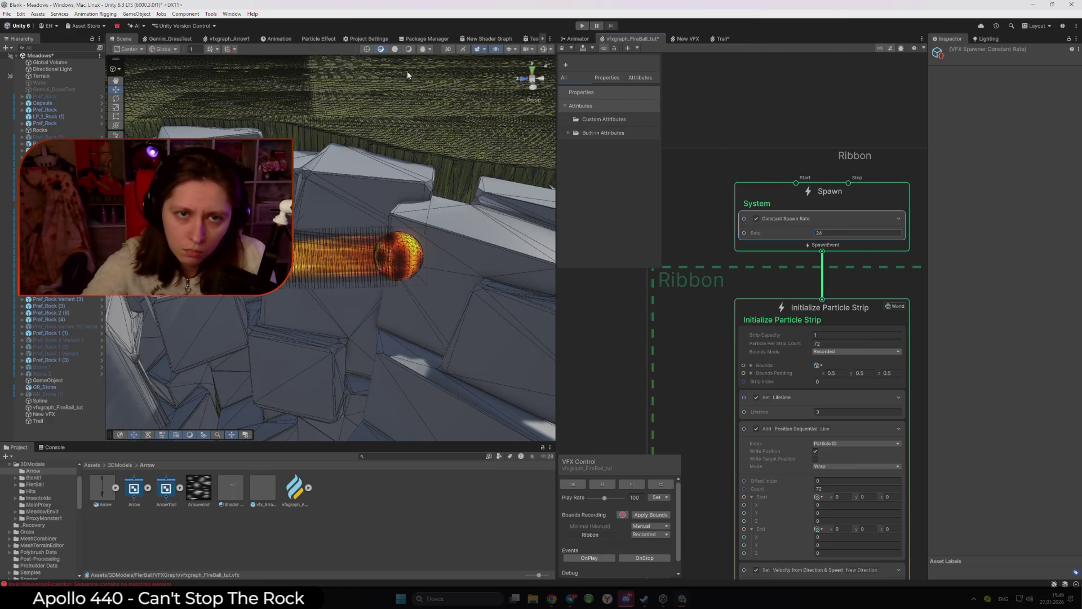
click(393, 49)
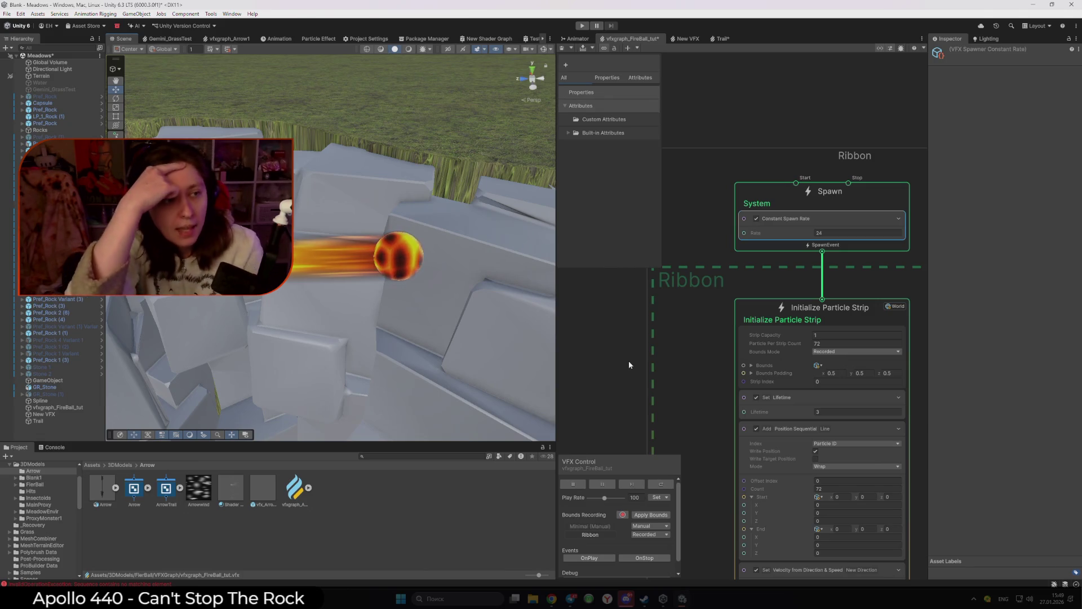
mouse_move(347, 342)
mouse_down()
mouse_move(411, 367)
mouse_move(484, 436)
mouse_up()
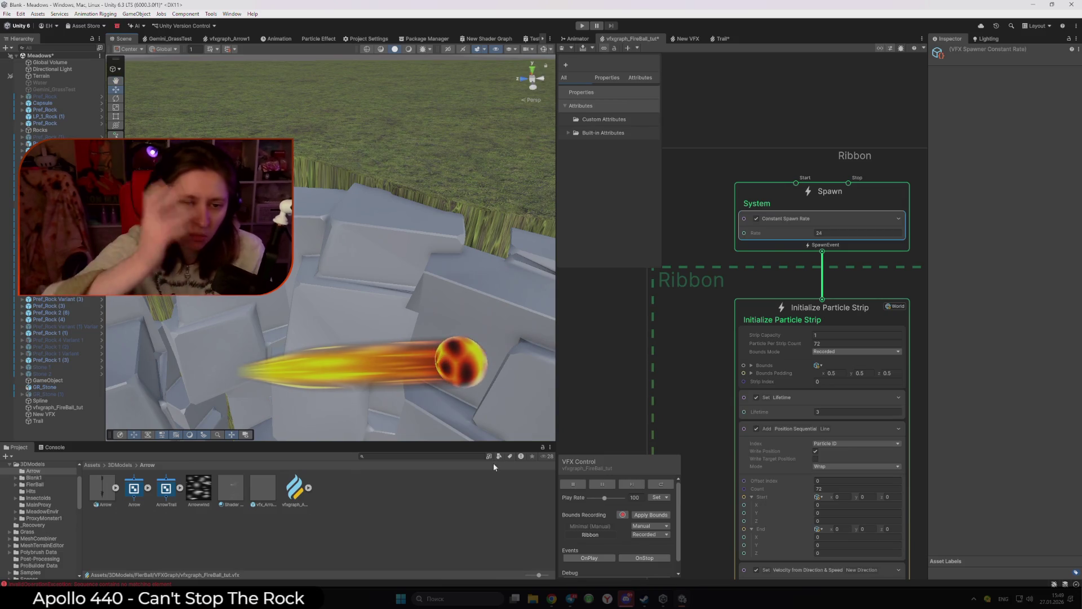
scroll(661, 381, down, 3)
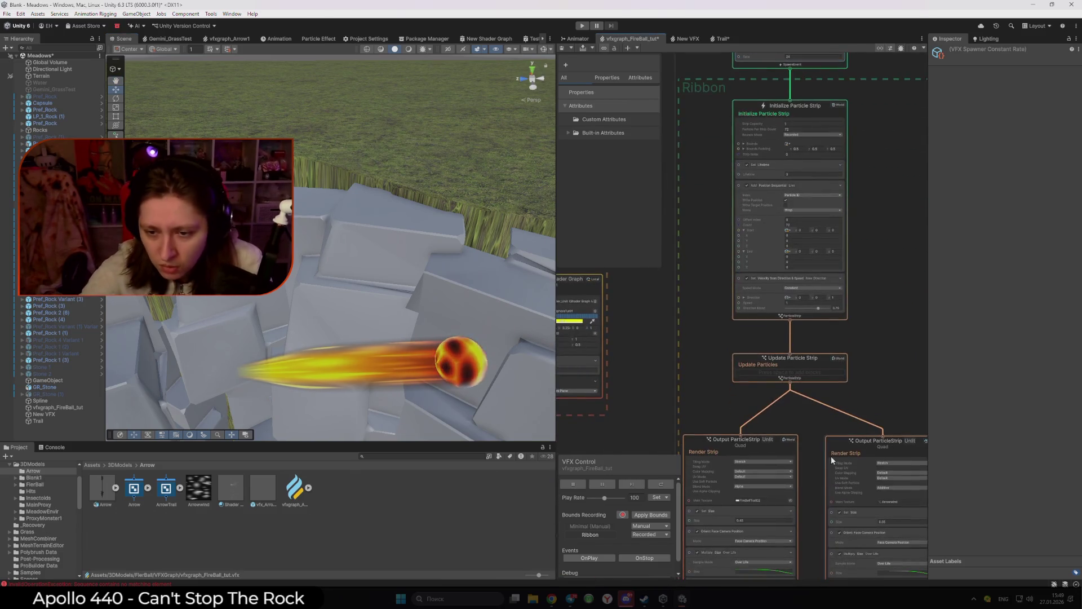
Step: Save the fireball graph and frame the Update and Output ParticleStrip nodes
drag(831, 455, 806, 248)
key(ctrl+s)
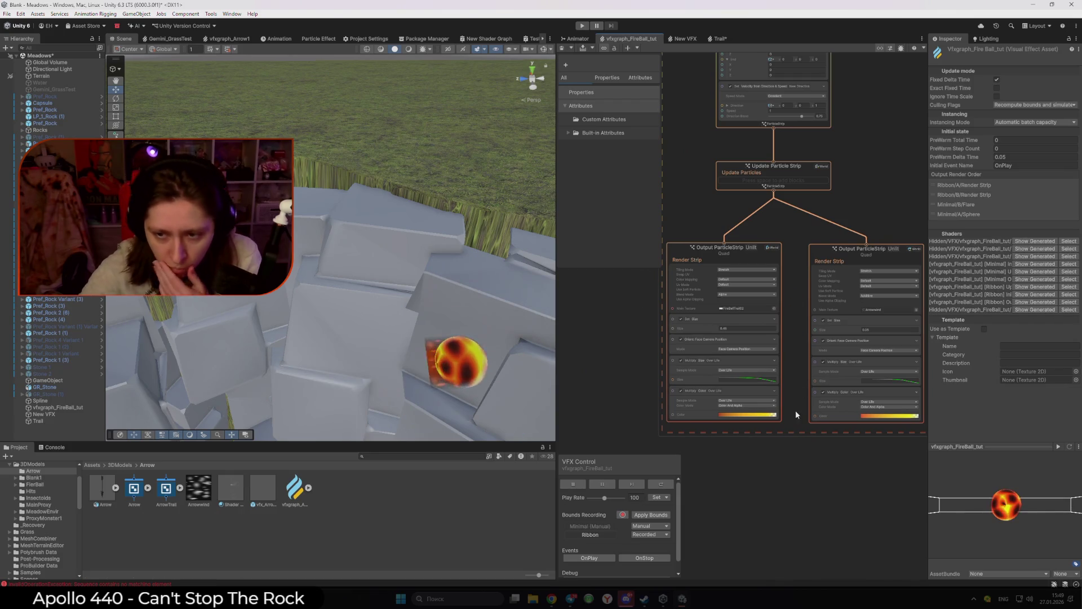
scroll(796, 411, up, 2)
drag(714, 435, 844, 475)
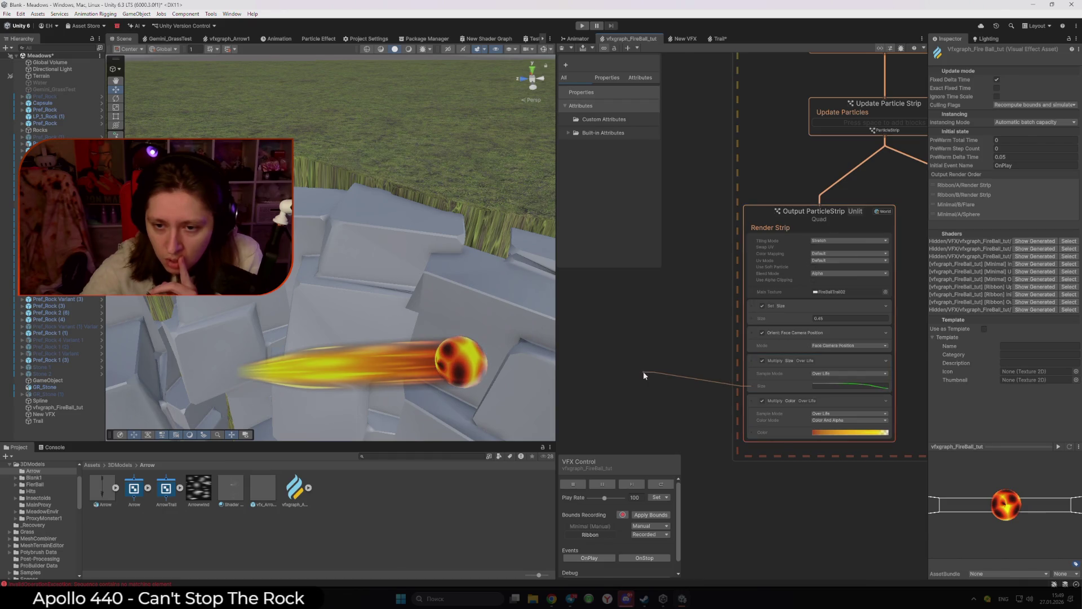
key(space)
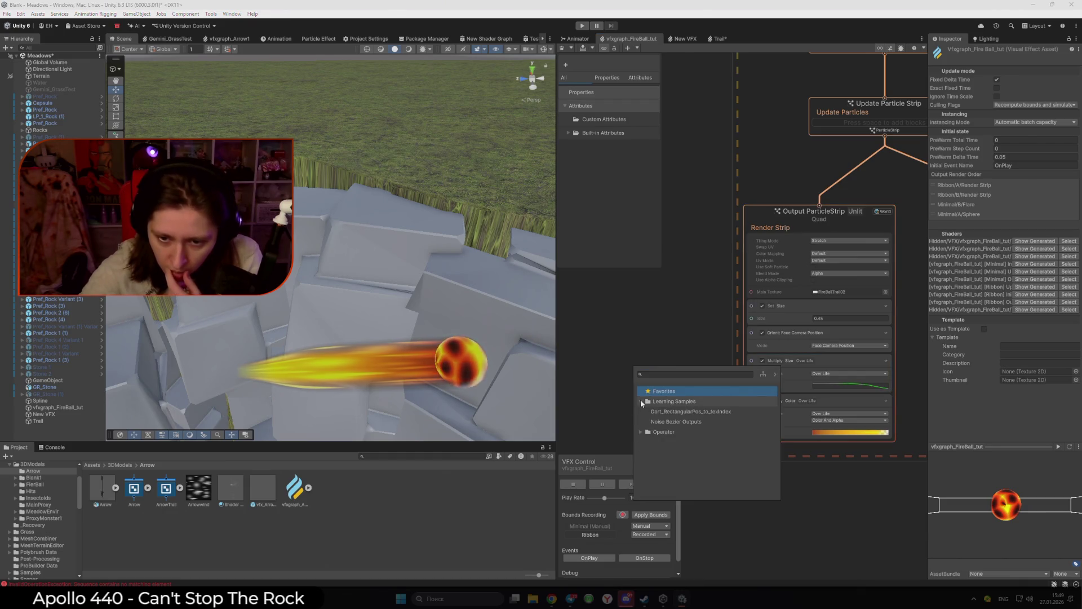
click(641, 412)
key(Escape)
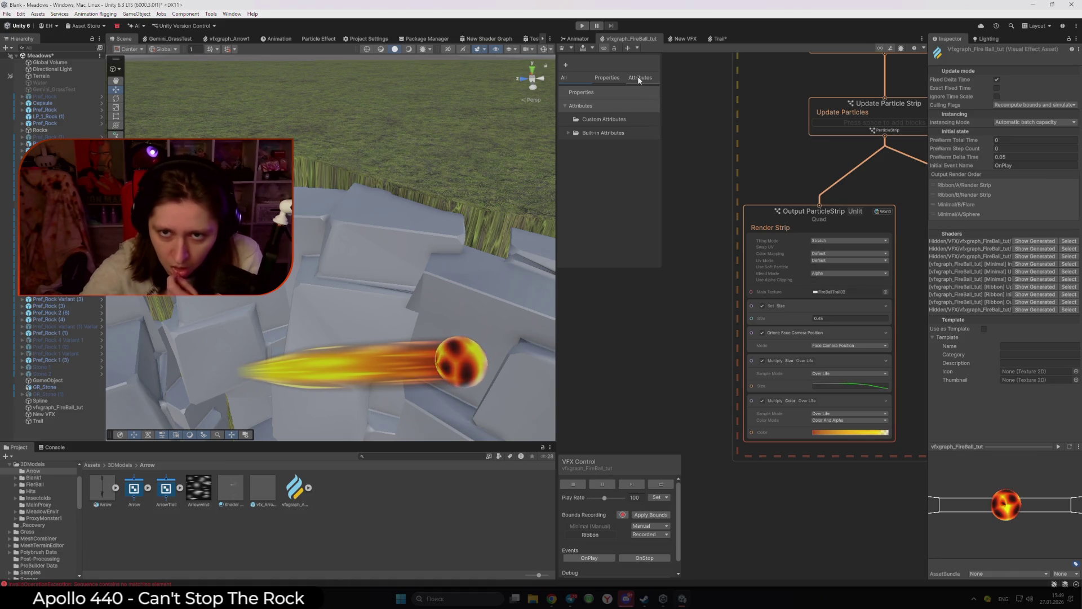
Step: Add a new Animation Curve property in the Blackboard and drop it into the graph
click(616, 79)
click(639, 77)
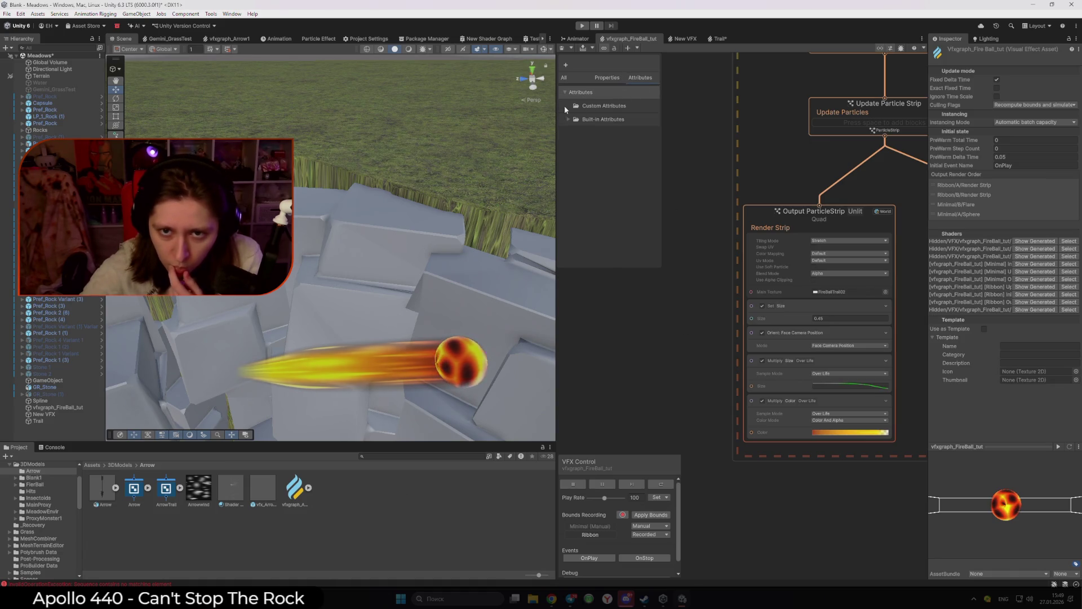
click(570, 119)
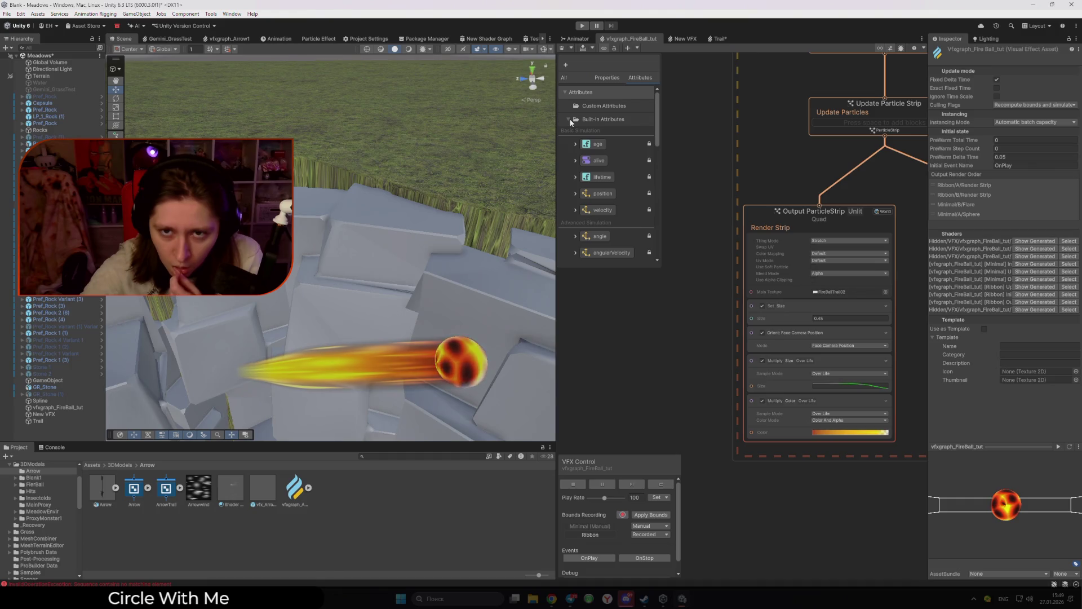
click(605, 79)
click(566, 65)
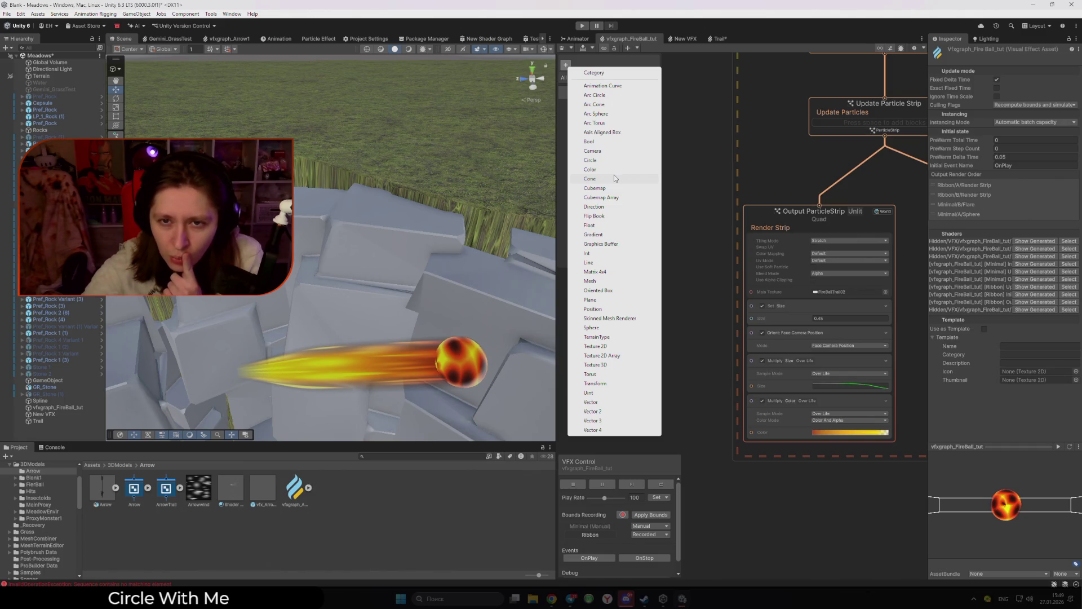
click(602, 85)
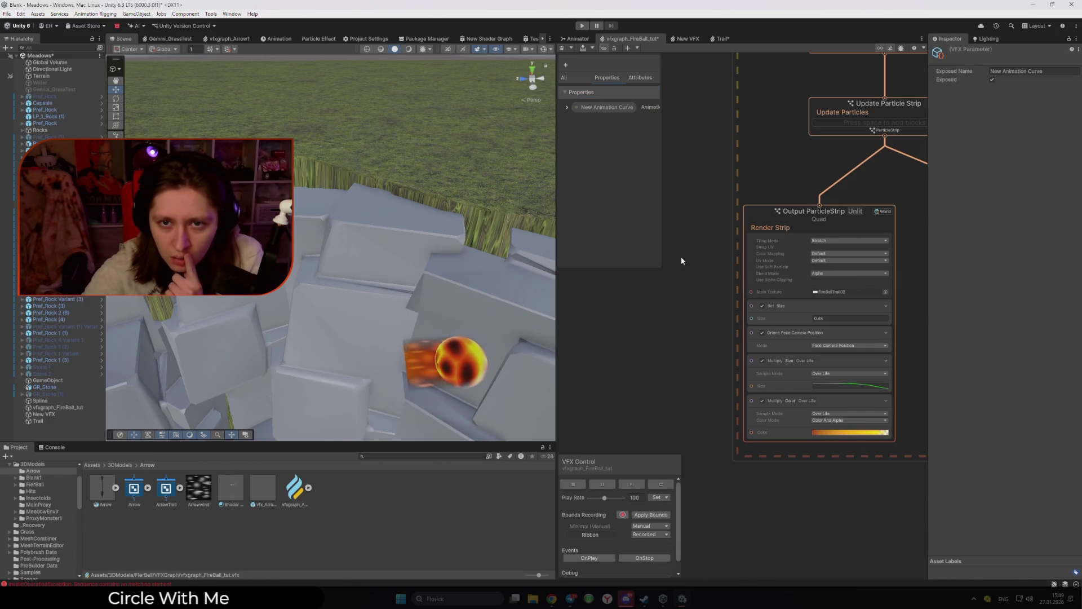
drag(600, 110, 639, 345)
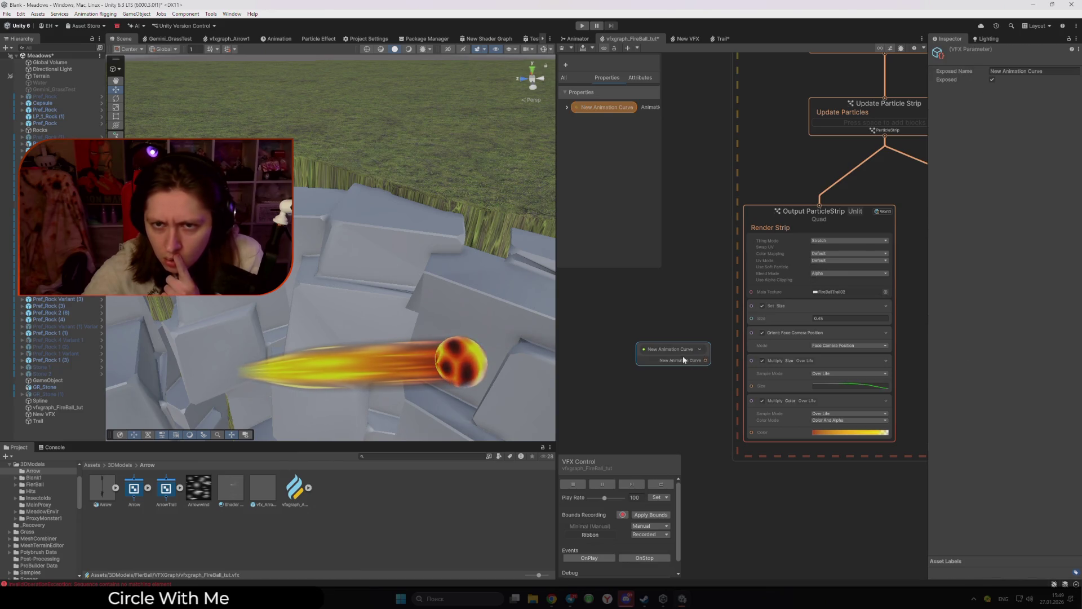
Step: Rename the property to Curve_Size and place its node beside the Output ParticleStrip
click(567, 108)
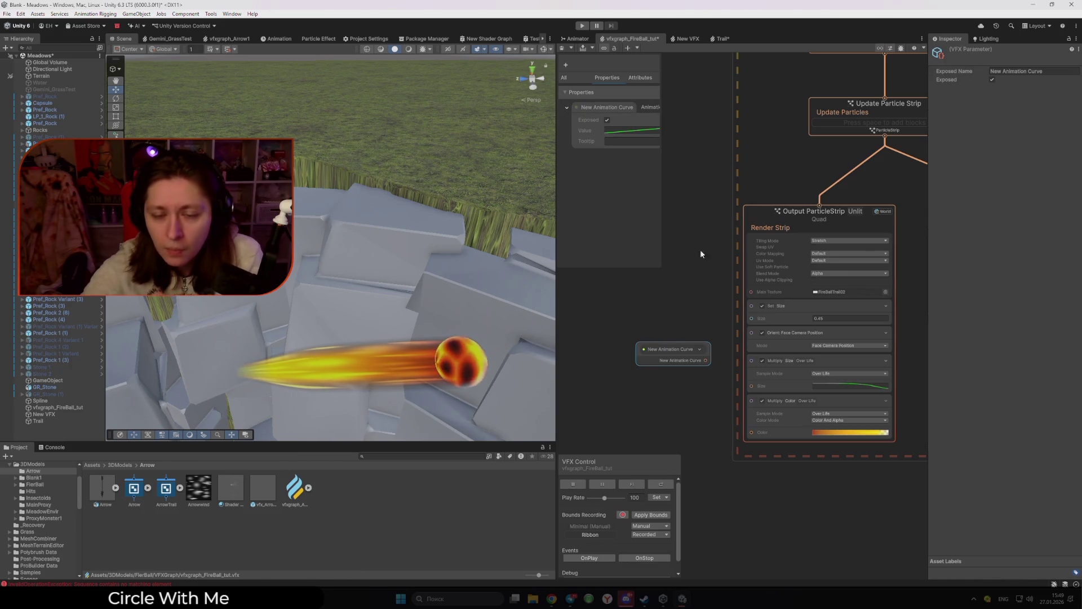
click(623, 115)
click(631, 131)
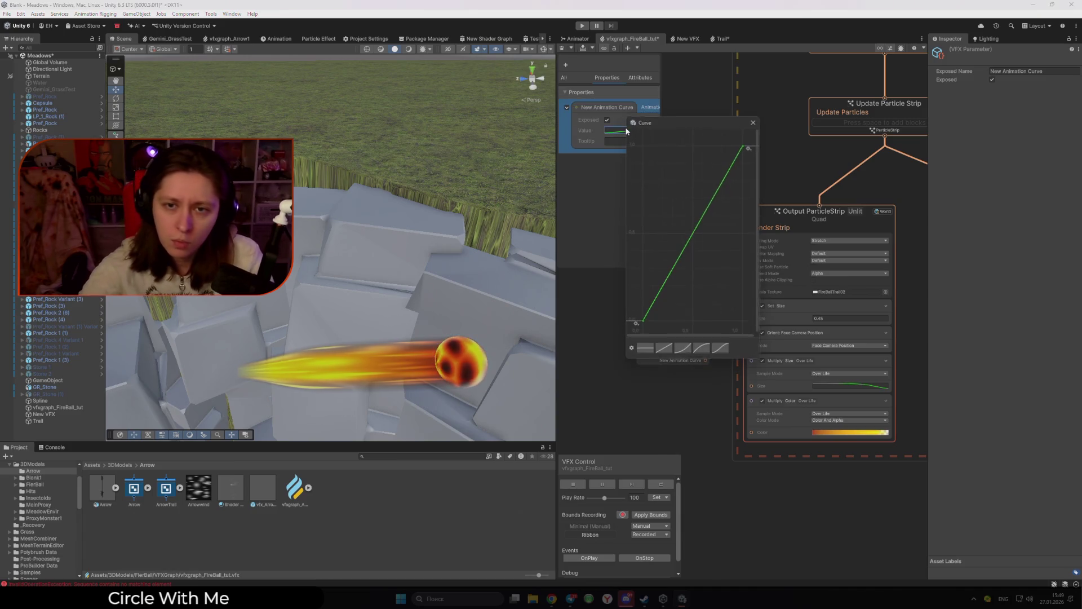
key(Escape)
double_click(613, 106)
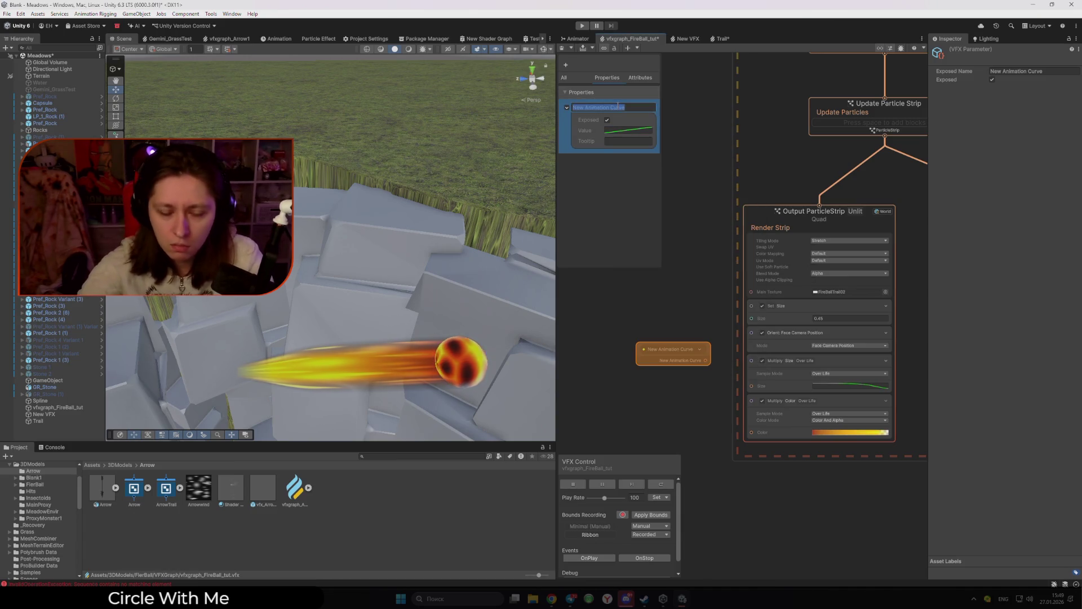
text(Curve)
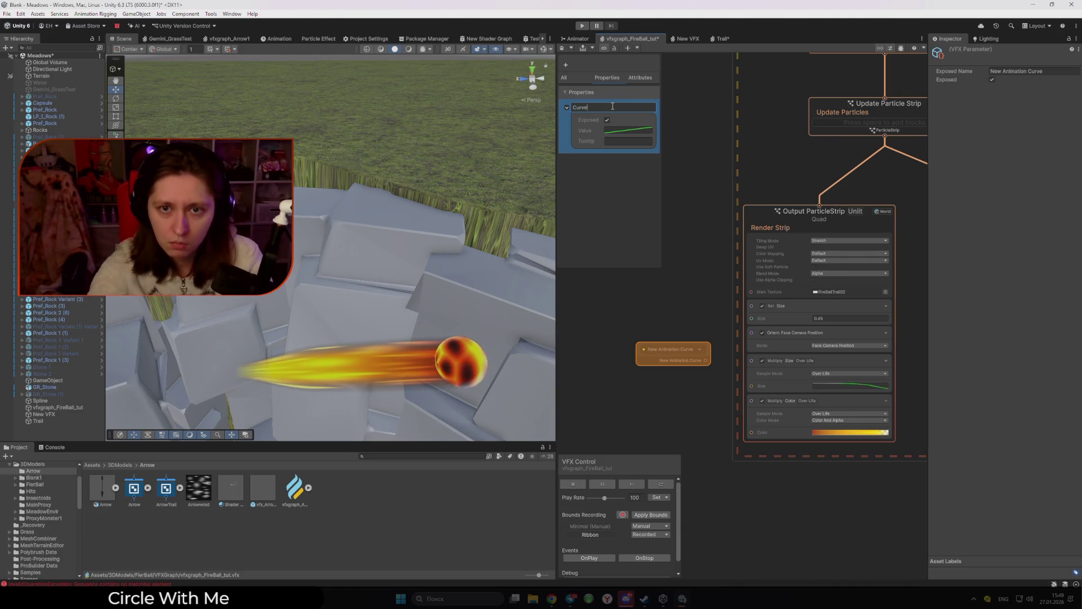
text(_Size)
key(Return)
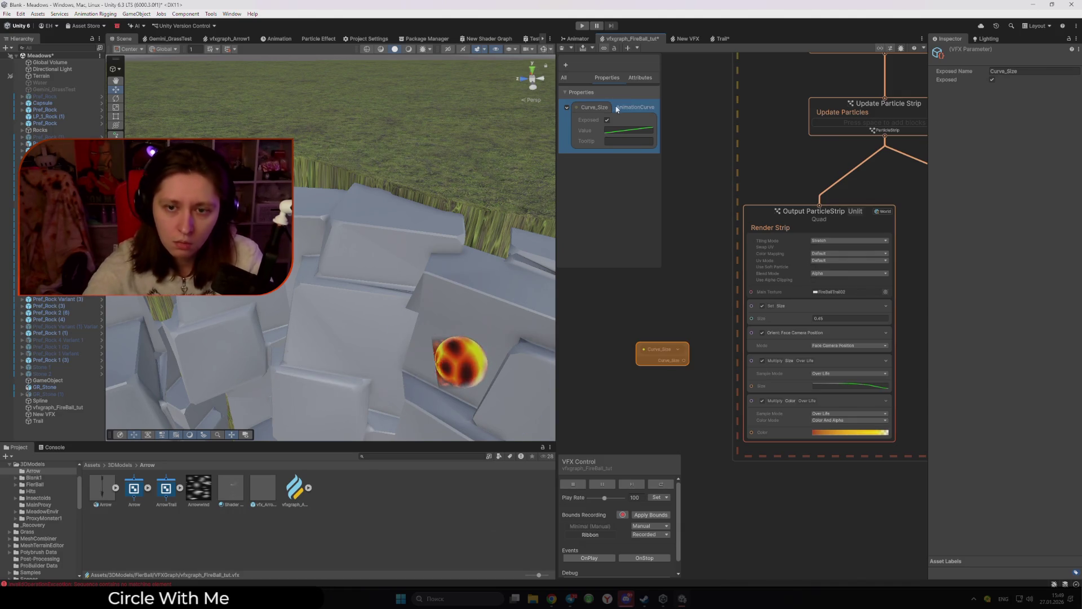
click(662, 345)
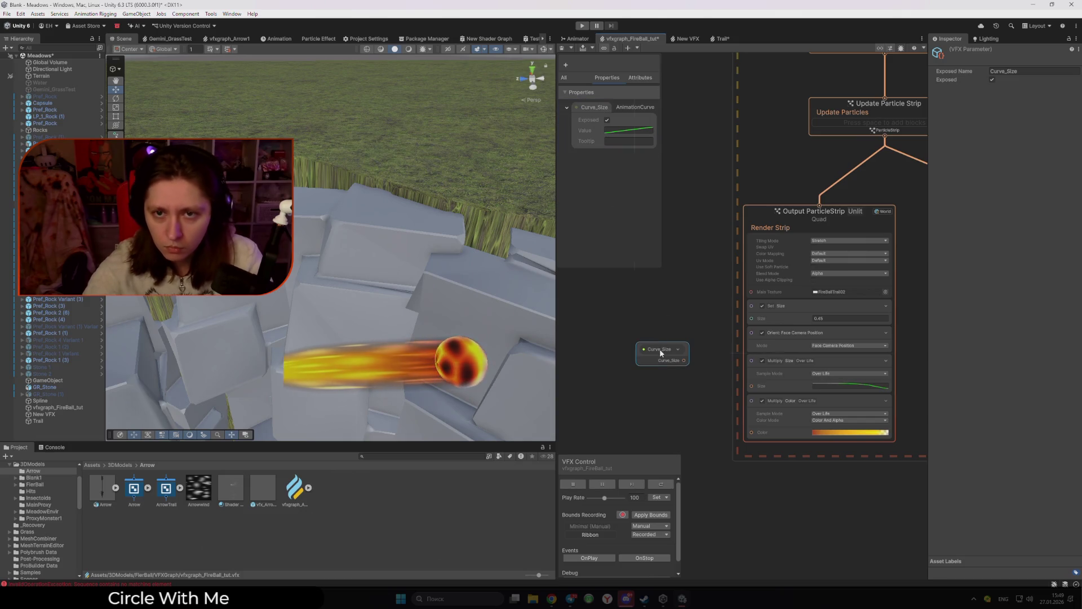
mouse_move(657, 345)
mouse_down()
mouse_move(639, 340)
mouse_move(667, 386)
mouse_move(695, 360)
mouse_move(724, 366)
mouse_up()
scroll(671, 373, down, 3)
Step: Wire Curve_Size's output into the Size port of the Multiply Size Over Life block
mouse_move(613, 342)
mouse_down()
mouse_move(760, 370)
mouse_move(820, 366)
mouse_up()
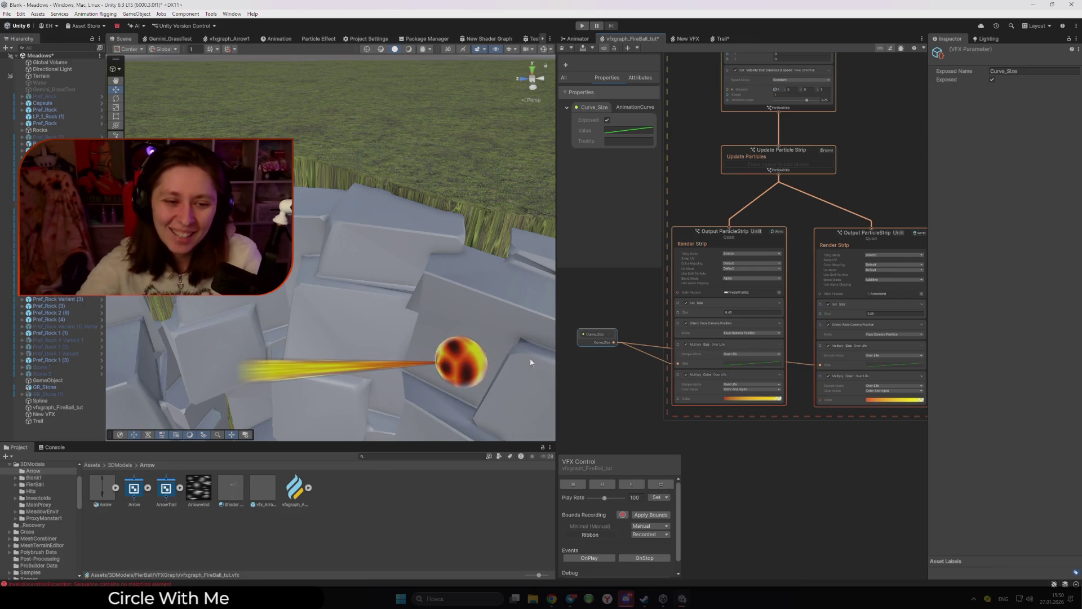
drag(593, 379, 616, 377)
Step: In the Curve_Size curve editor, set the first key's value to 1
click(629, 130)
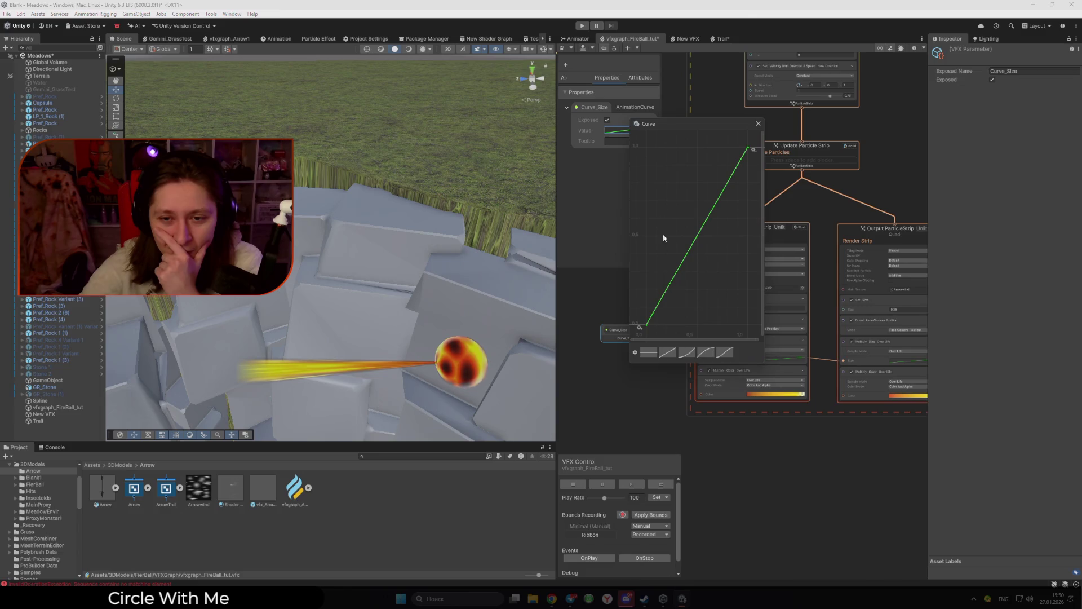
mouse_move(652, 326)
mouse_down()
mouse_move(648, 148)
mouse_move(640, 327)
mouse_up()
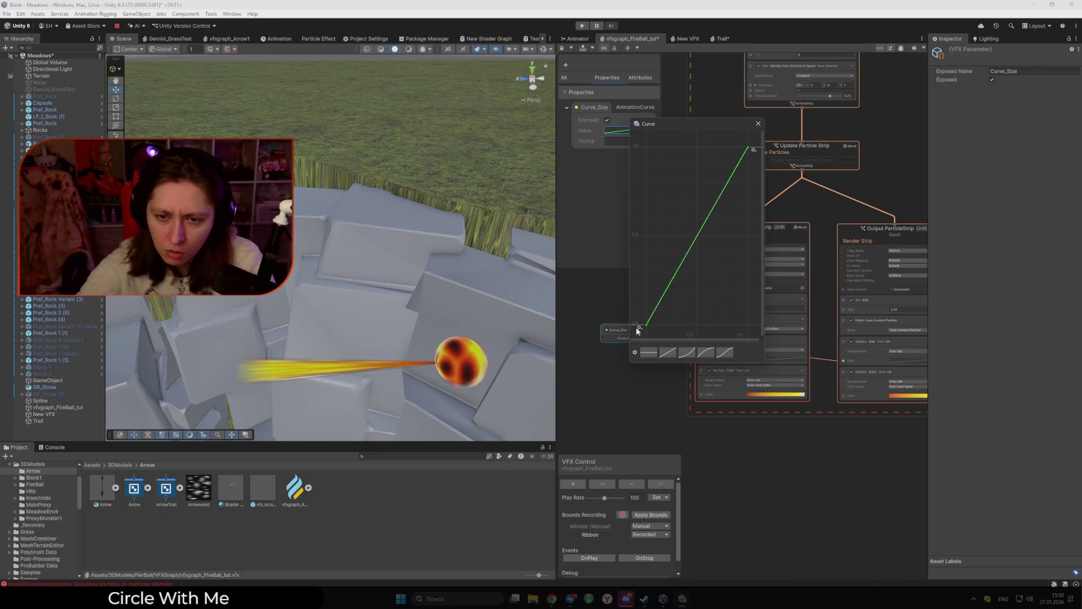
click(639, 328)
click(672, 346)
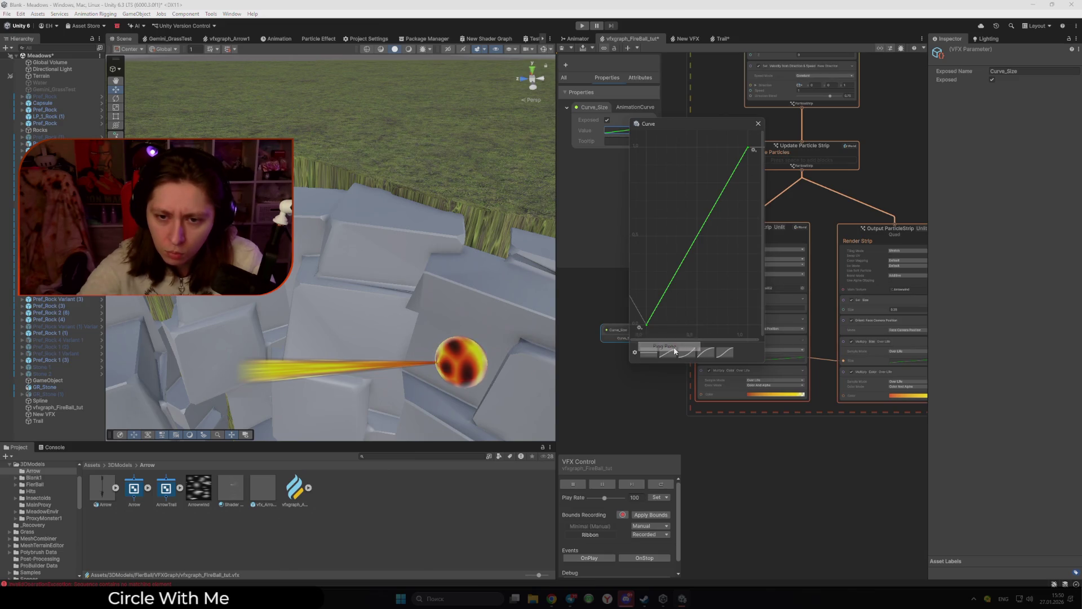
click(640, 327)
click(660, 354)
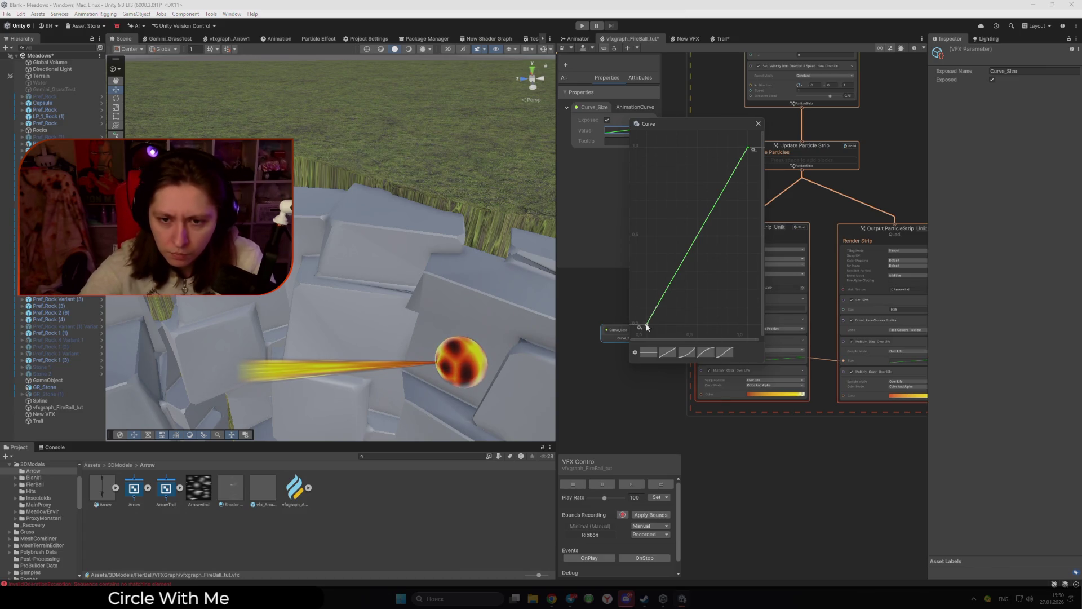
right_click(647, 327)
click(673, 338)
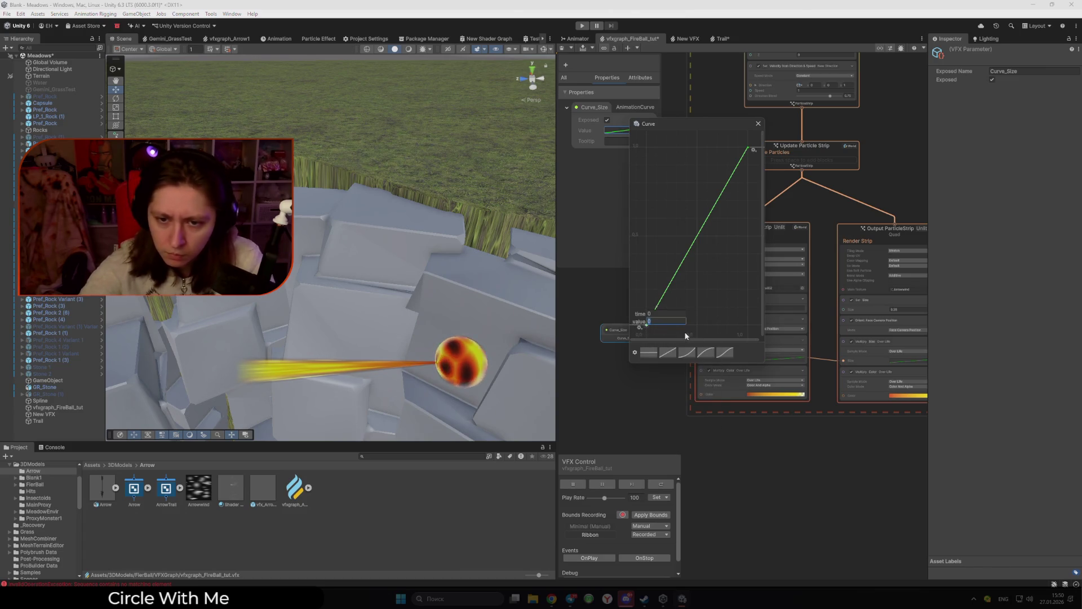
text(1)
key(Return)
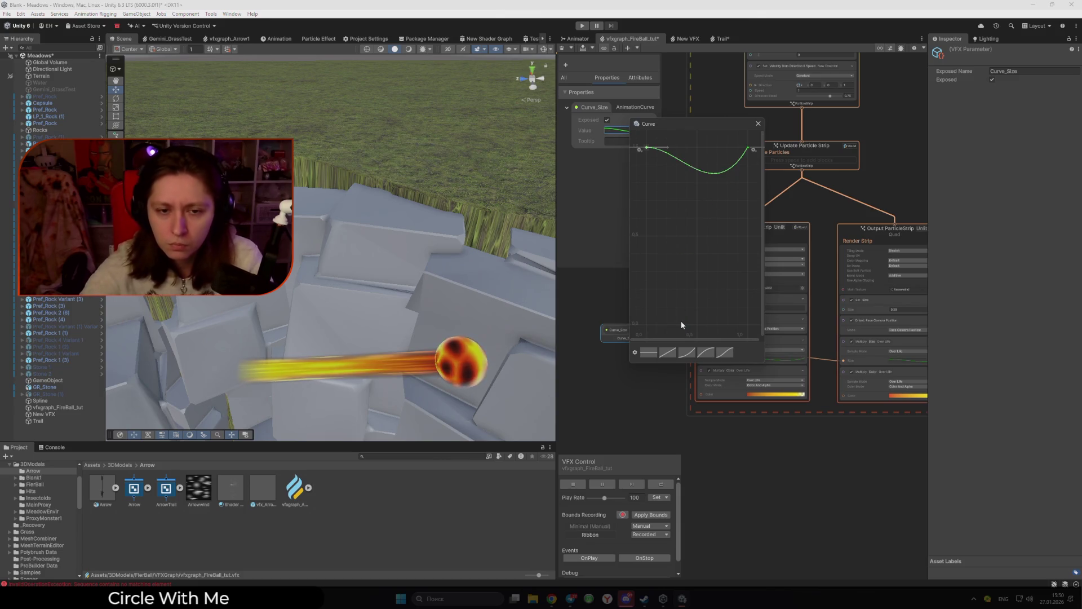
Step: Set the curve's last key value to 0
mouse_move(749, 147)
mouse_down()
mouse_move(750, 319)
mouse_move(749, 149)
mouse_up()
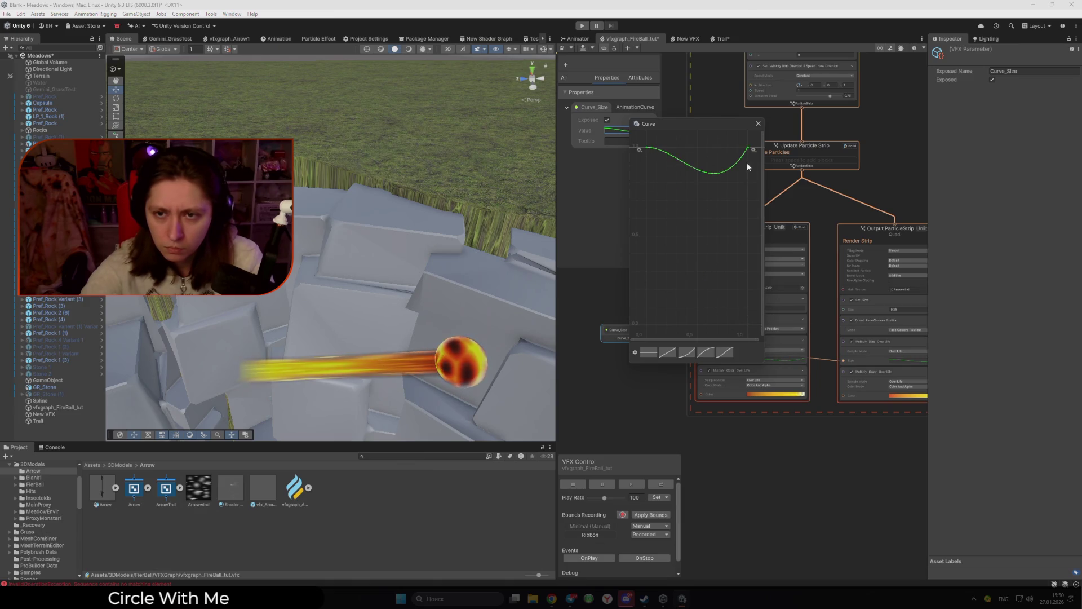
right_click(749, 149)
click(769, 158)
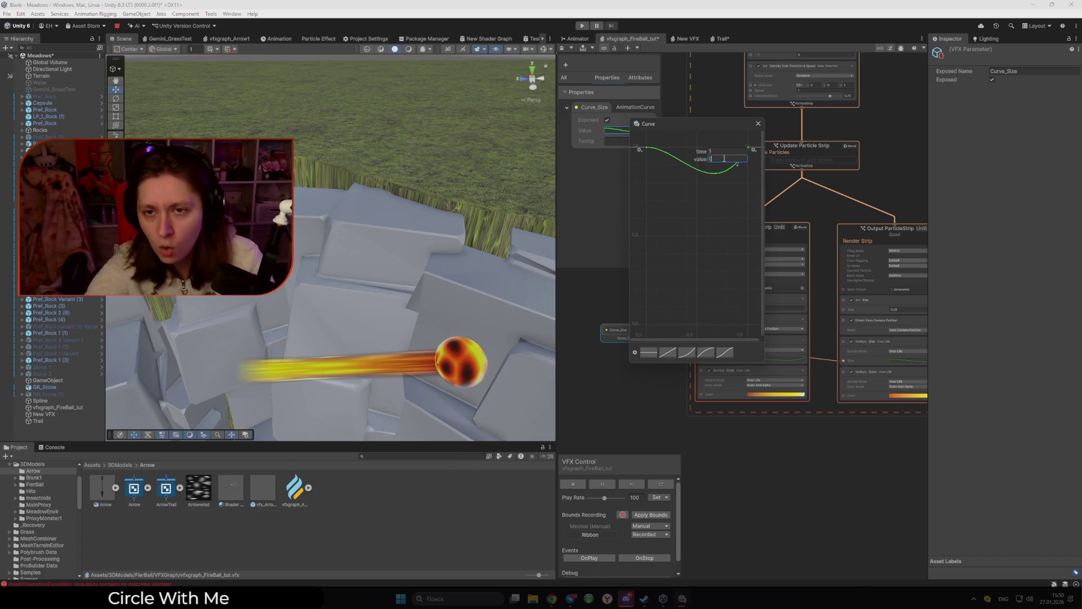
key(Return)
Step: Adjust the end and start key tangents so the curve stops dipping and slopes downward
drag(726, 310, 721, 236)
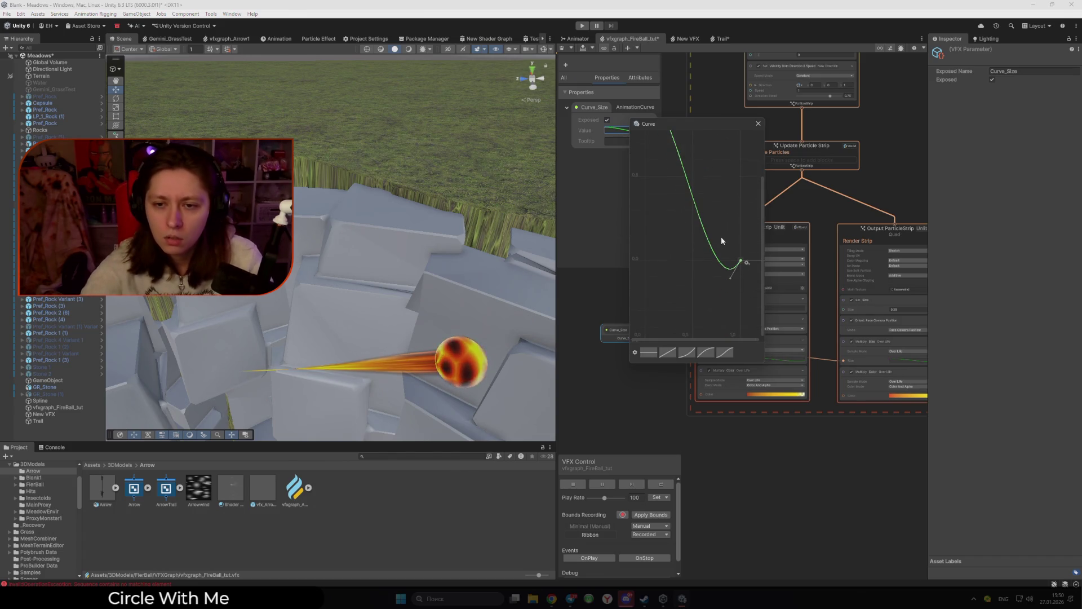
drag(731, 280, 730, 209)
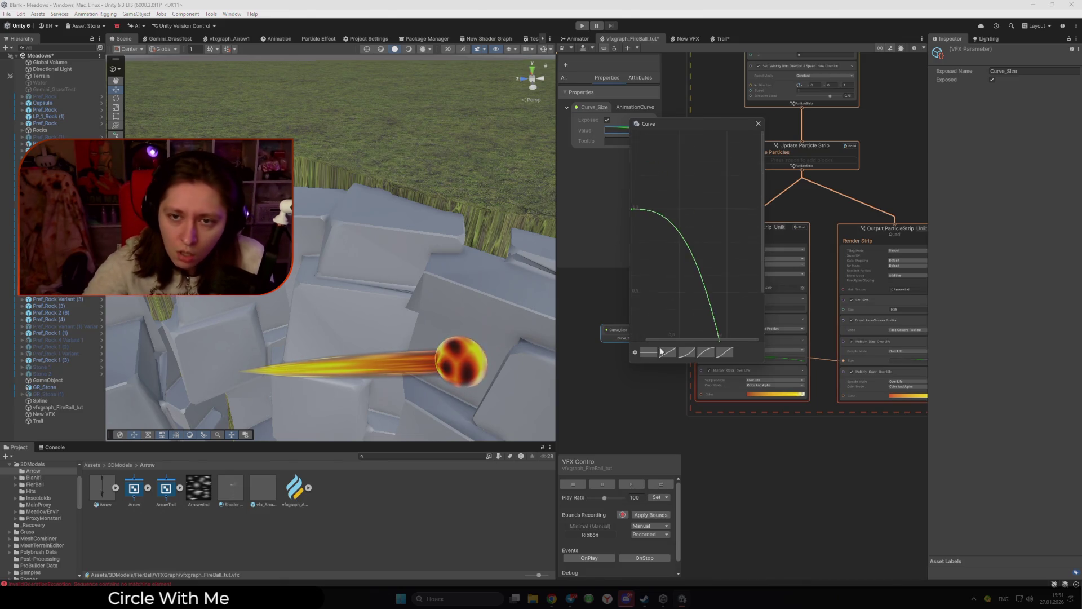
mouse_move(648, 253)
mouse_down()
mouse_move(687, 279)
mouse_move(665, 166)
mouse_up()
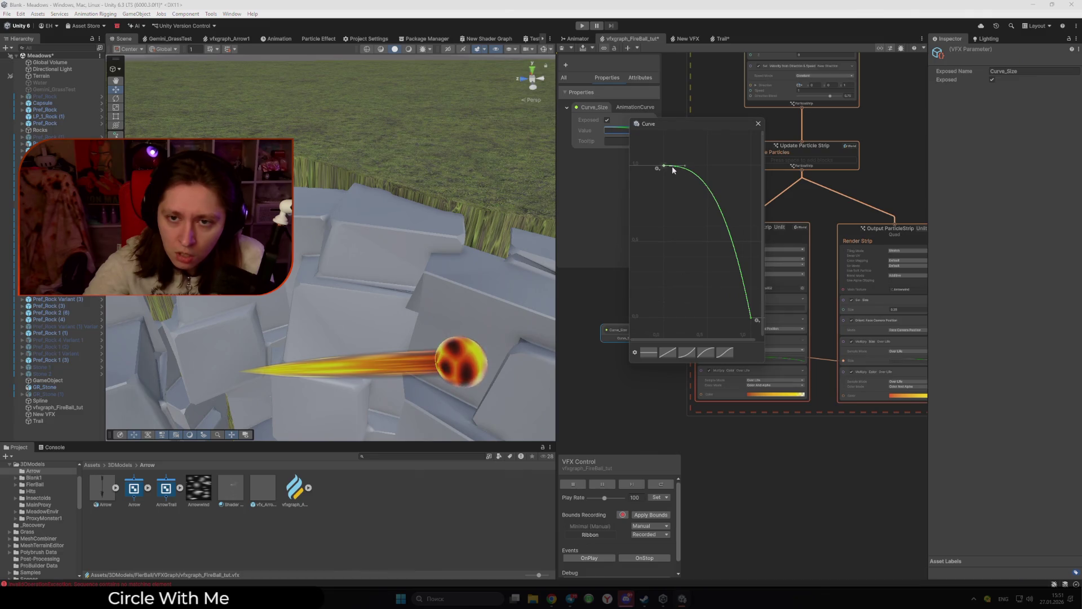
click(687, 168)
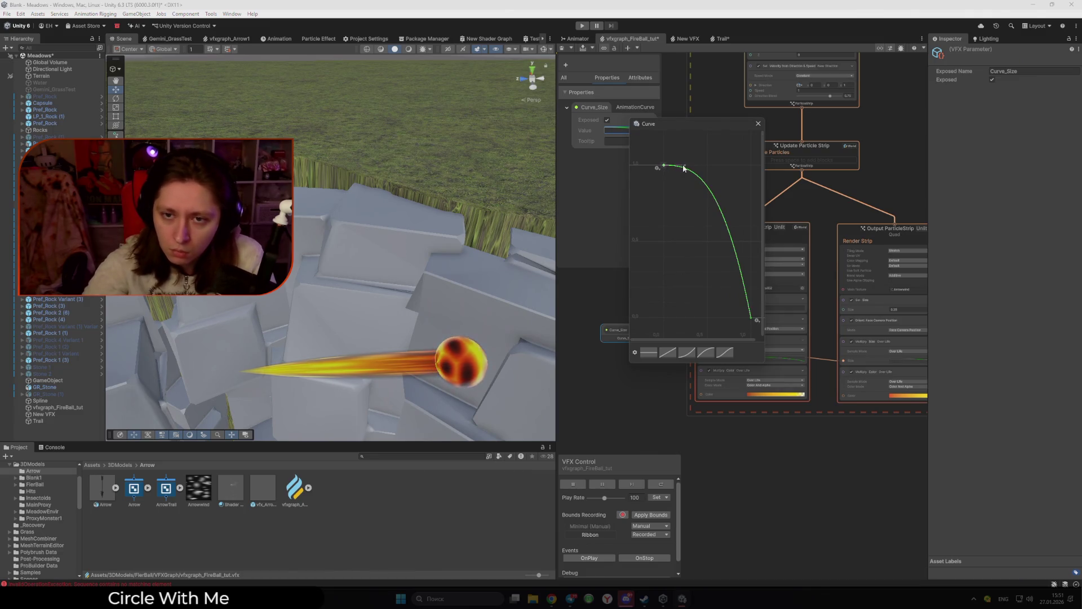
drag(667, 165, 693, 181)
key(f)
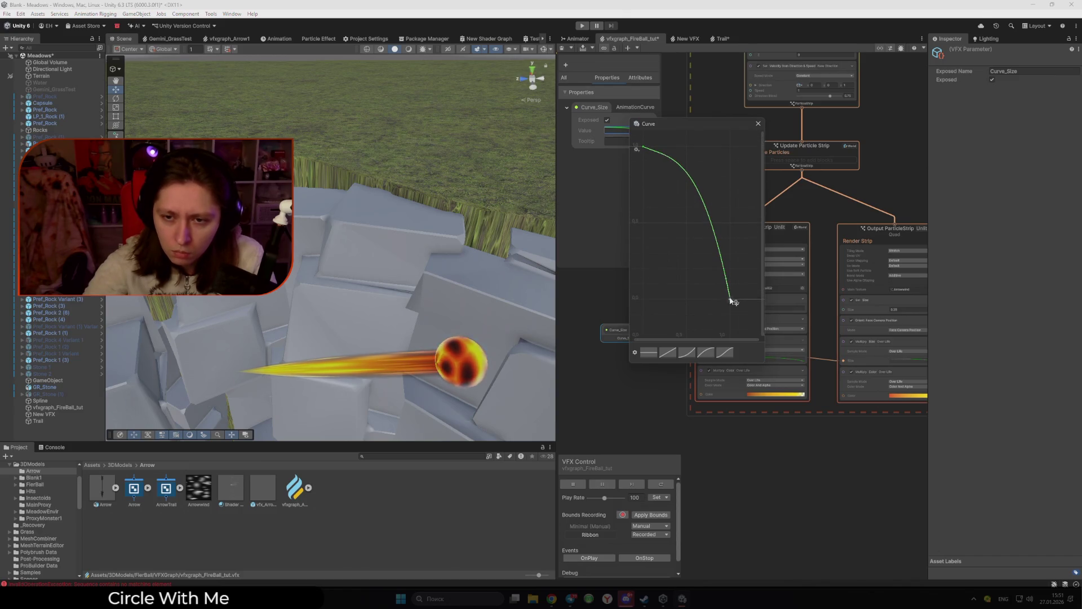
Step: Move the curve's last key out to about time 1.5
mouse_move(729, 299)
mouse_down()
mouse_move(698, 290)
mouse_move(741, 291)
mouse_move(732, 291)
mouse_up()
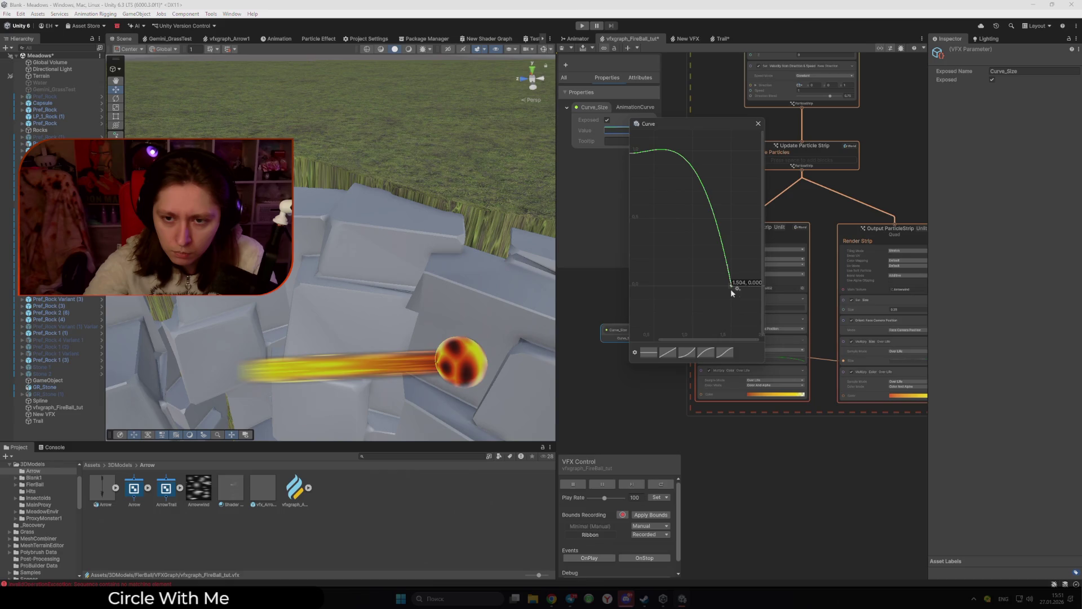
right_click(738, 288)
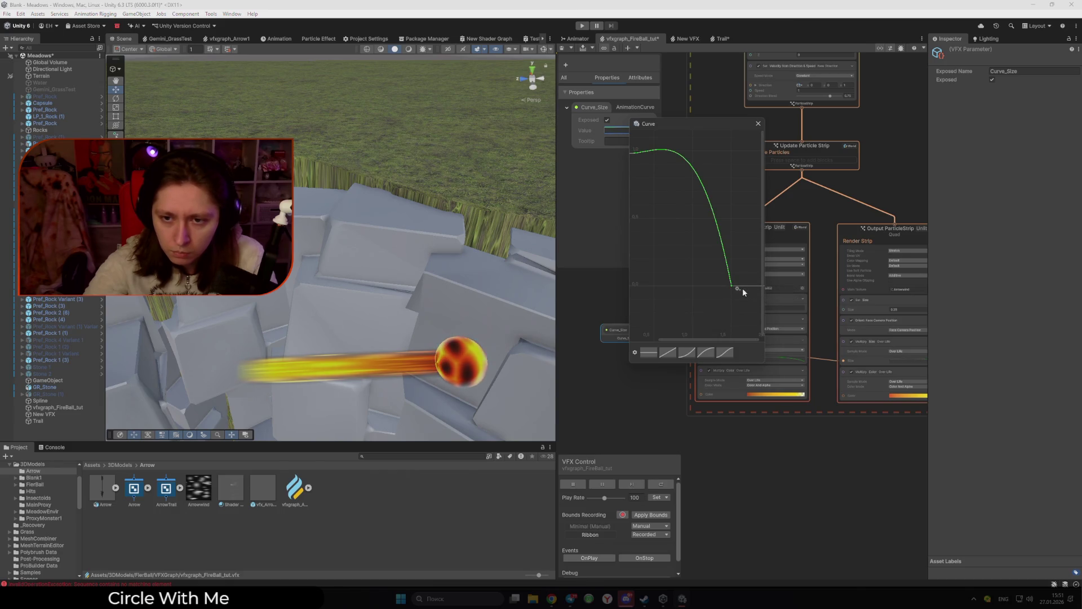
right_click(742, 291)
click(732, 286)
right_click(732, 286)
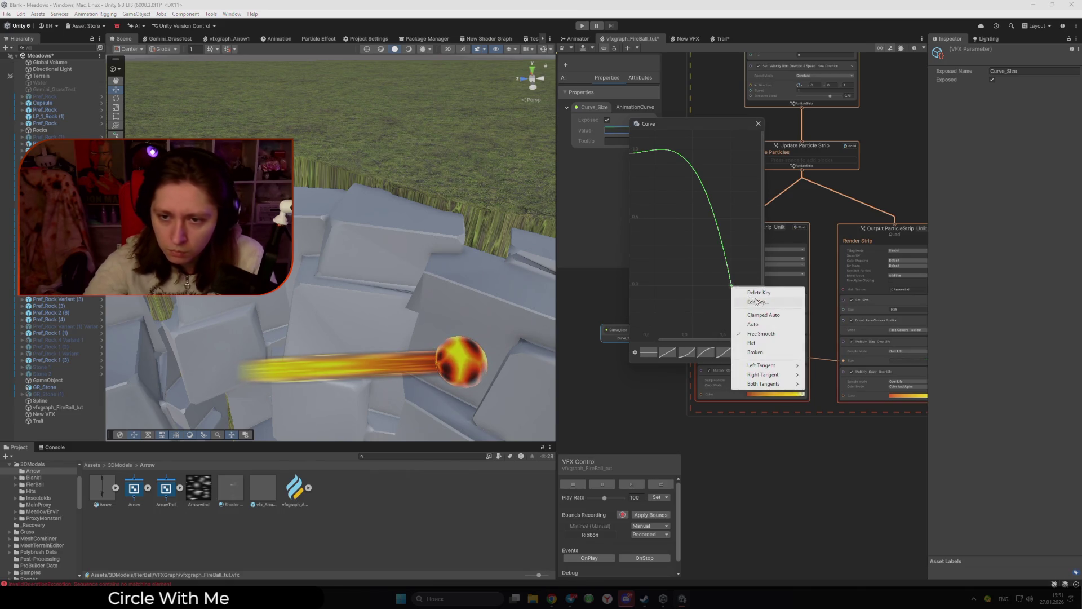
click(757, 301)
right_click(733, 290)
click(718, 290)
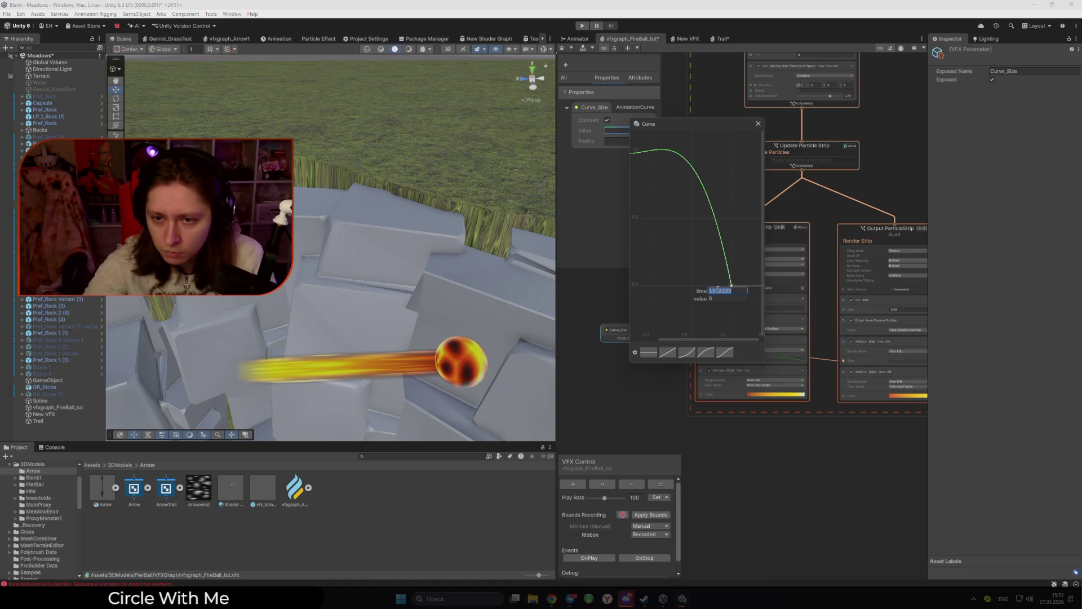
right_click(718, 289)
click(724, 291)
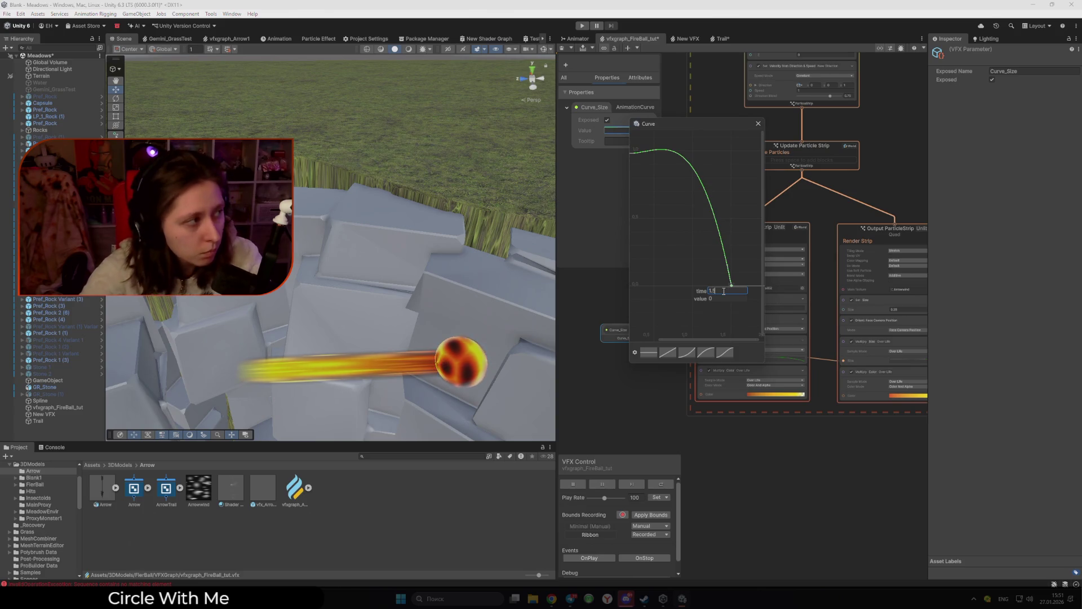
key(Escape)
Step: Smooth the fall-off, flatten the curve's start at 1, and close the curve editor
drag(627, 155, 679, 176)
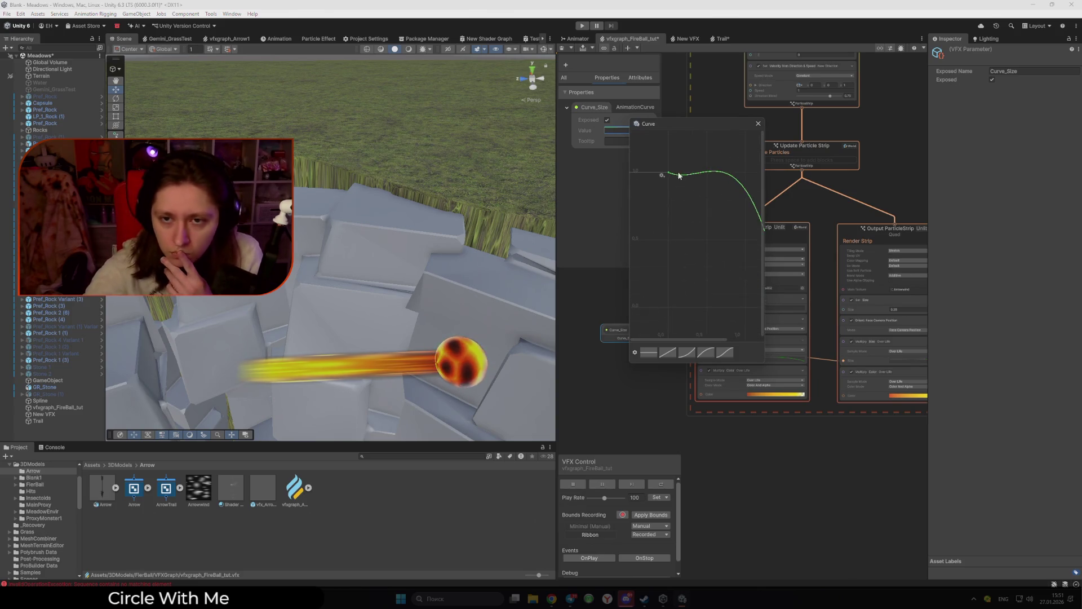
key(f)
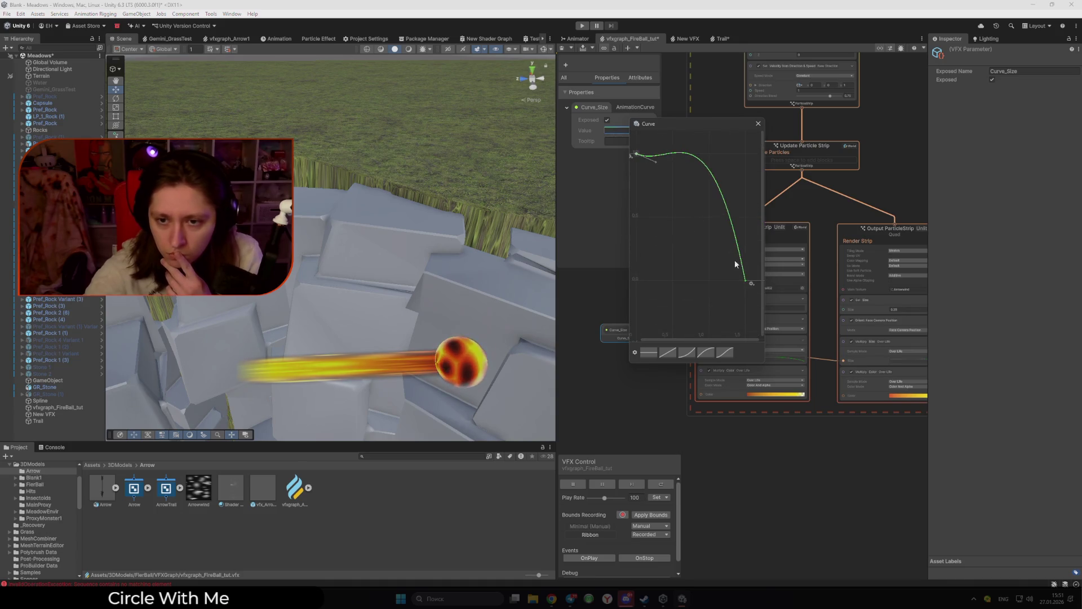
drag(741, 266, 738, 264)
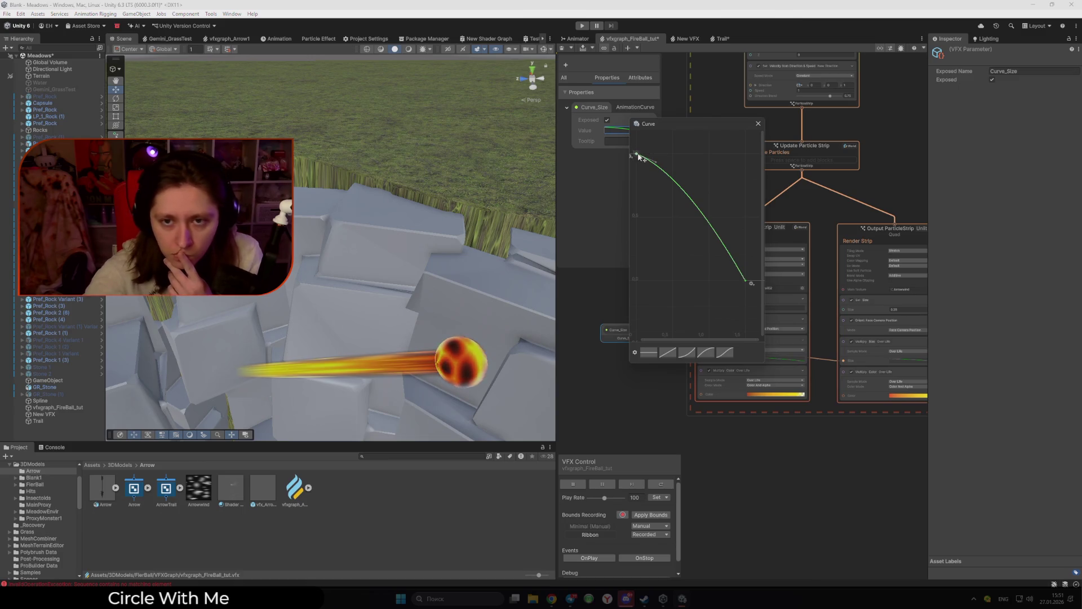
drag(657, 164, 681, 154)
click(758, 123)
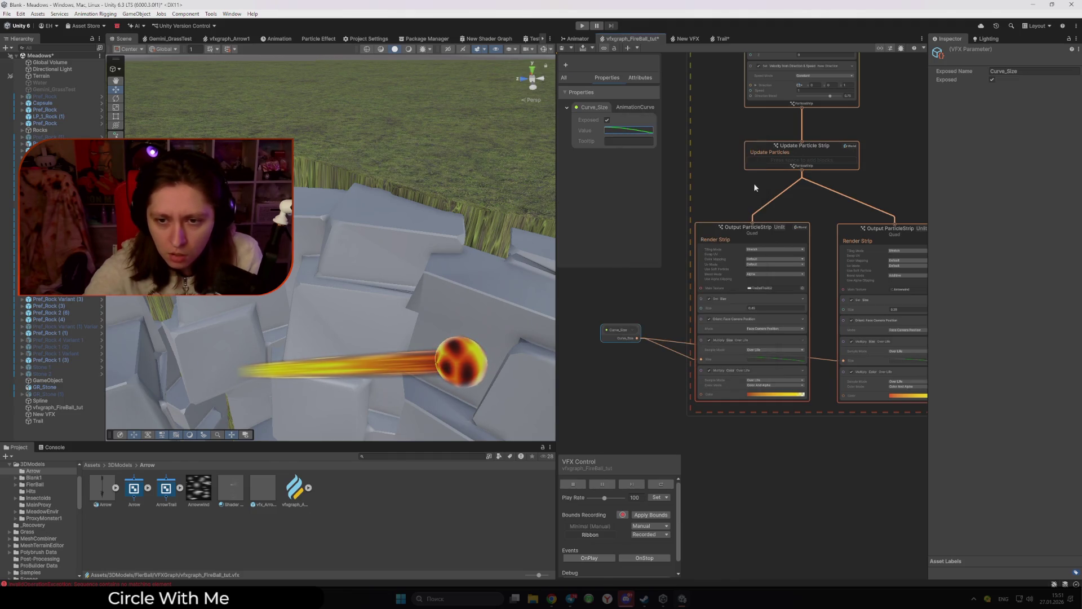
drag(779, 438, 752, 424)
Step: Set the first Output ParticleStrip's Set Size to 0.8
click(780, 440)
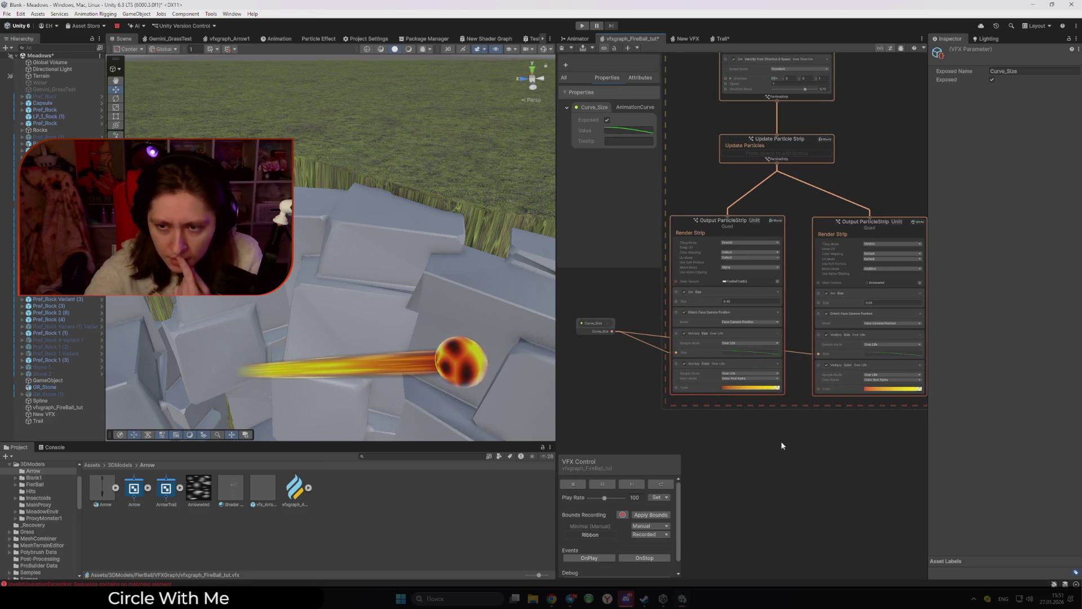
click(744, 301)
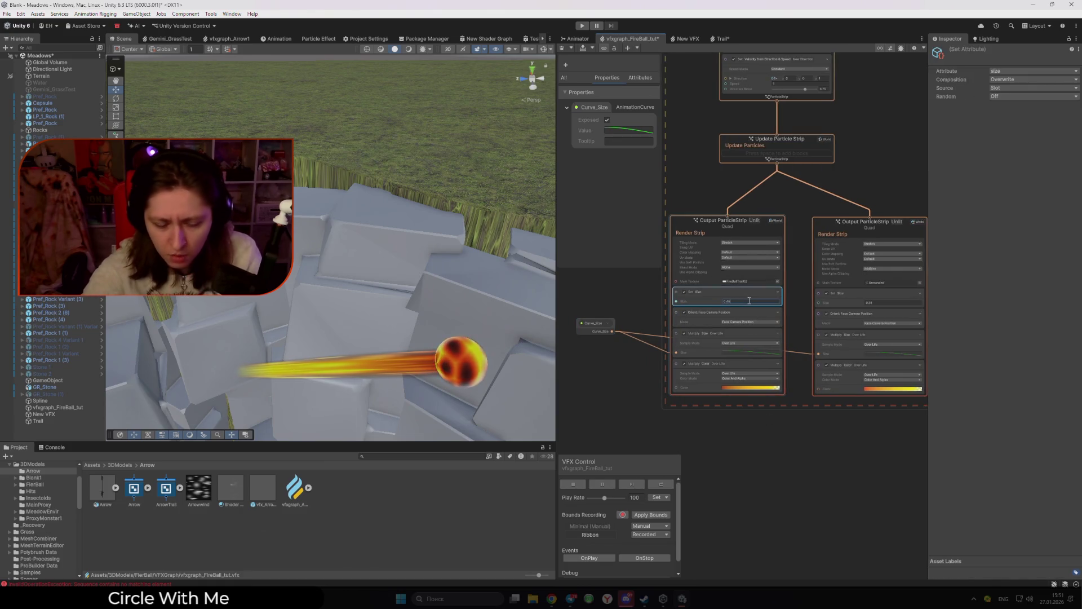
text(1)
key(BackSpace)
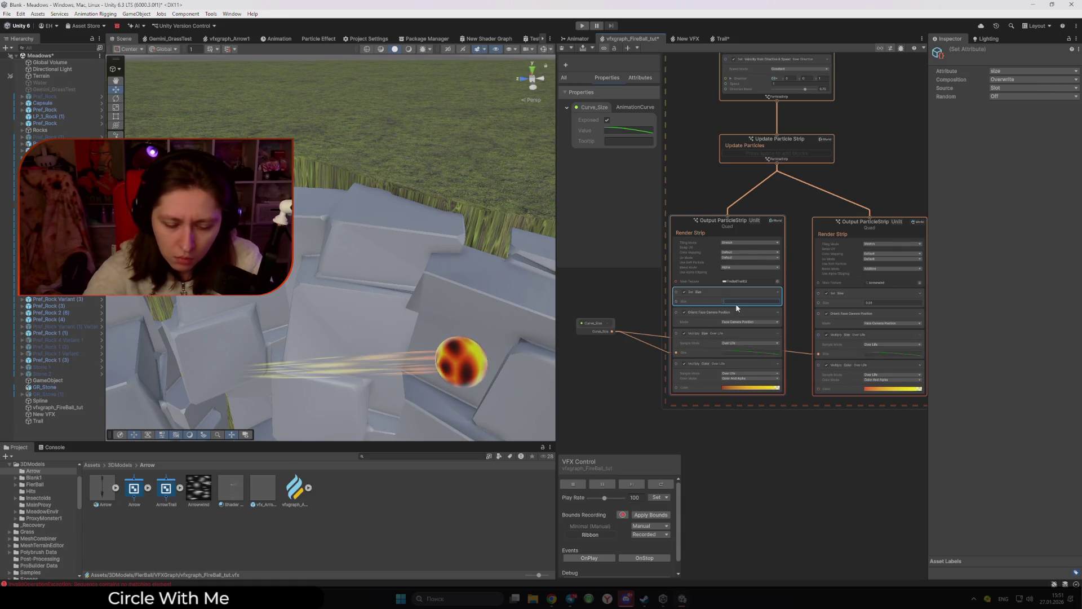
text(0.0)
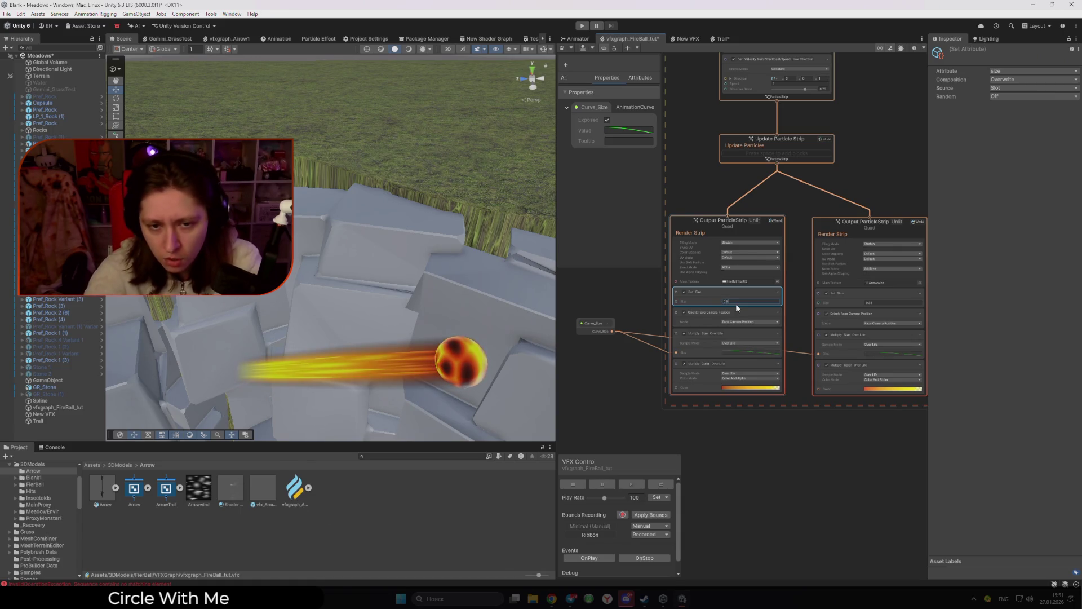
scroll(741, 308, up, 5)
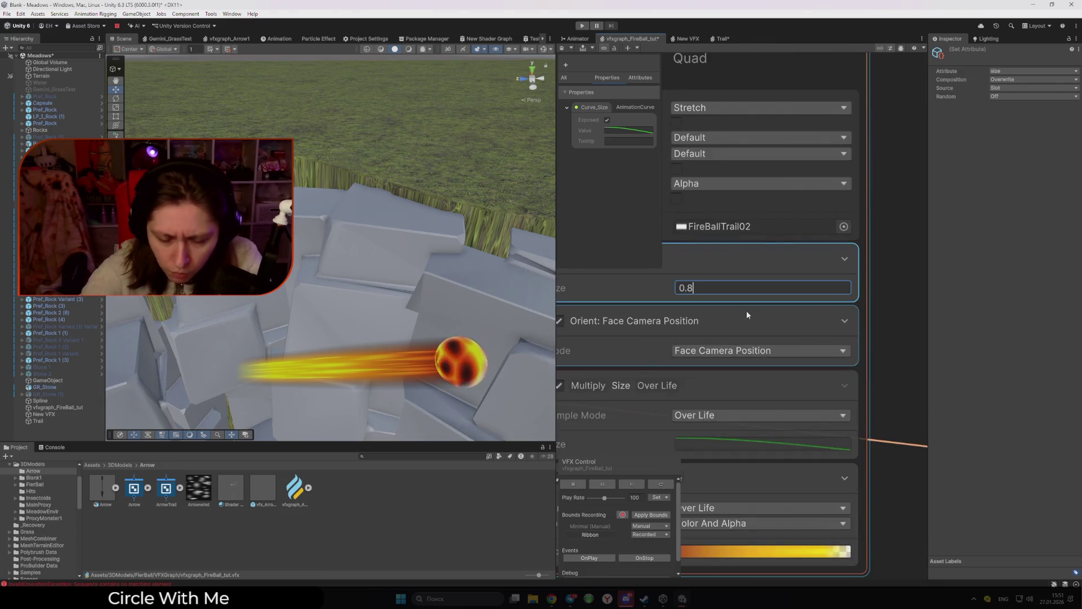
key(BackSpace)
text(9)
key(BackSpace)
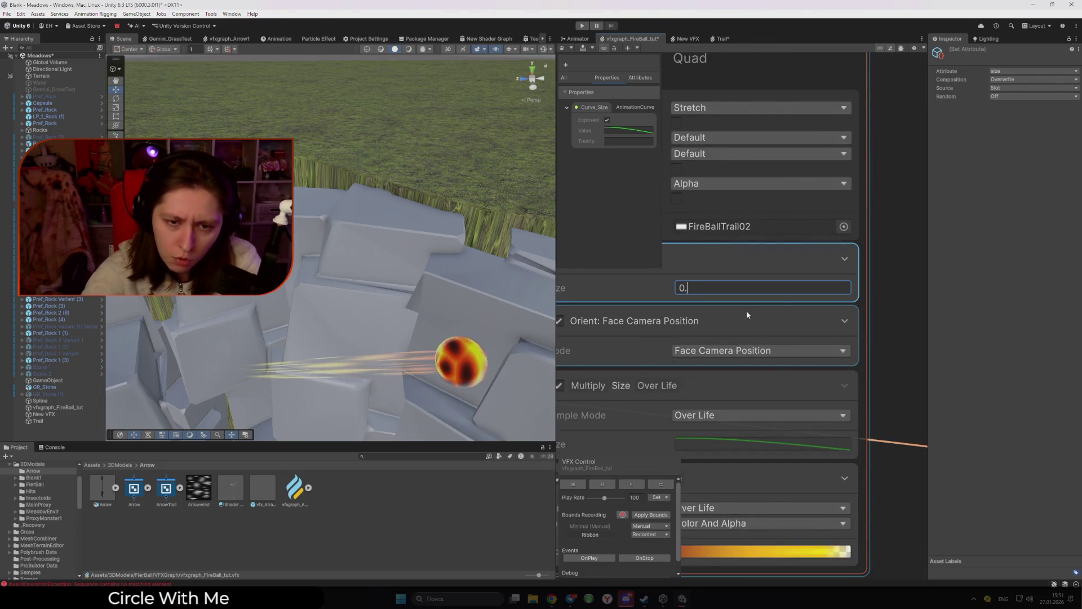
text(8)
scroll(752, 331, down, 4)
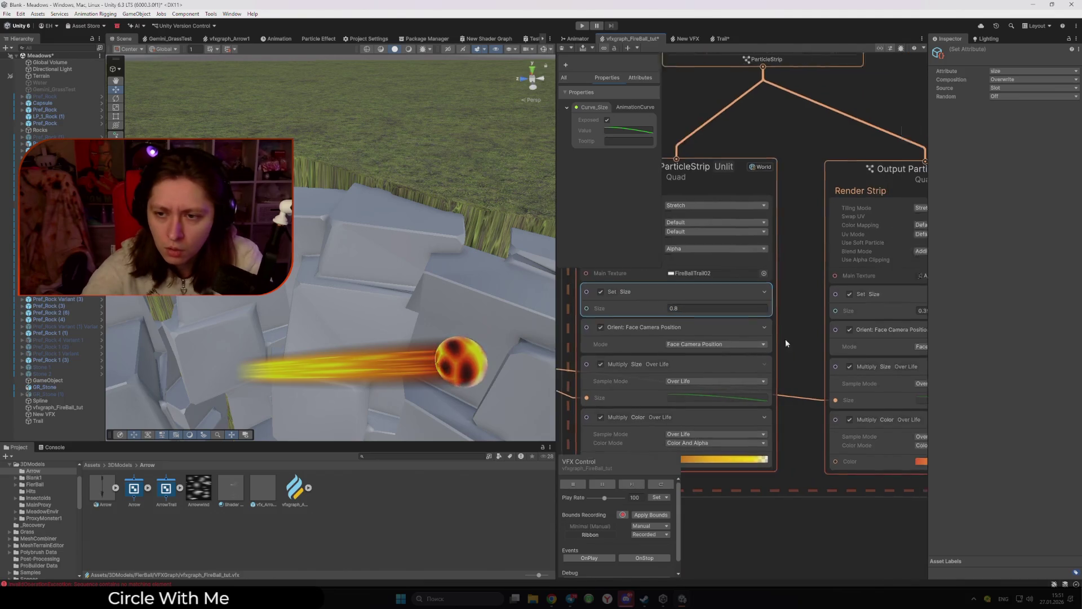
Step: Set the second Output ParticleStrip's Set Size to 0.8 and commit it
click(879, 311)
text(0.8)
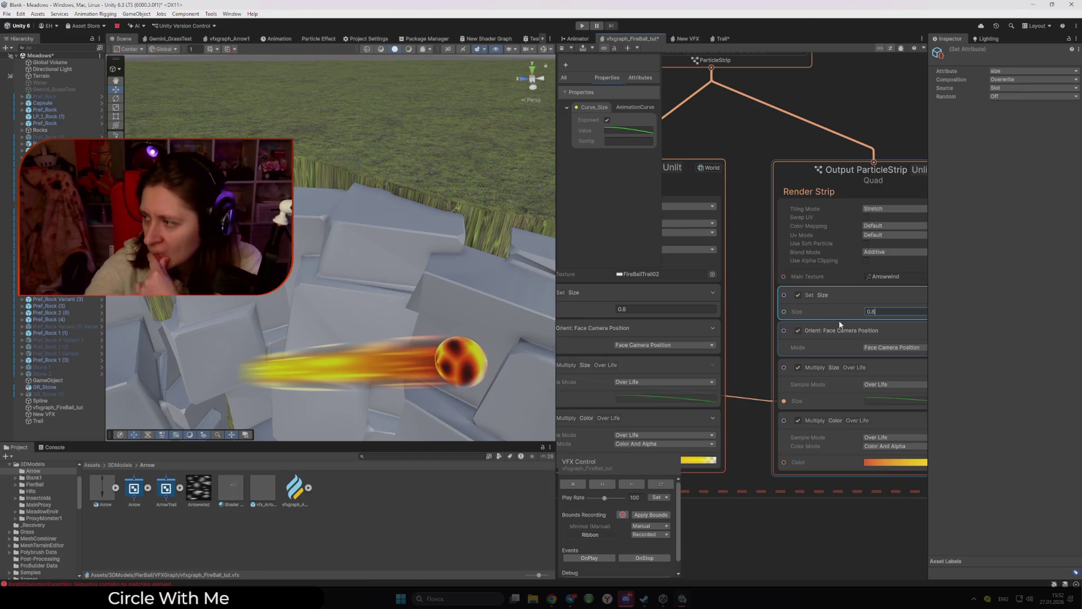
key(BackSpace)
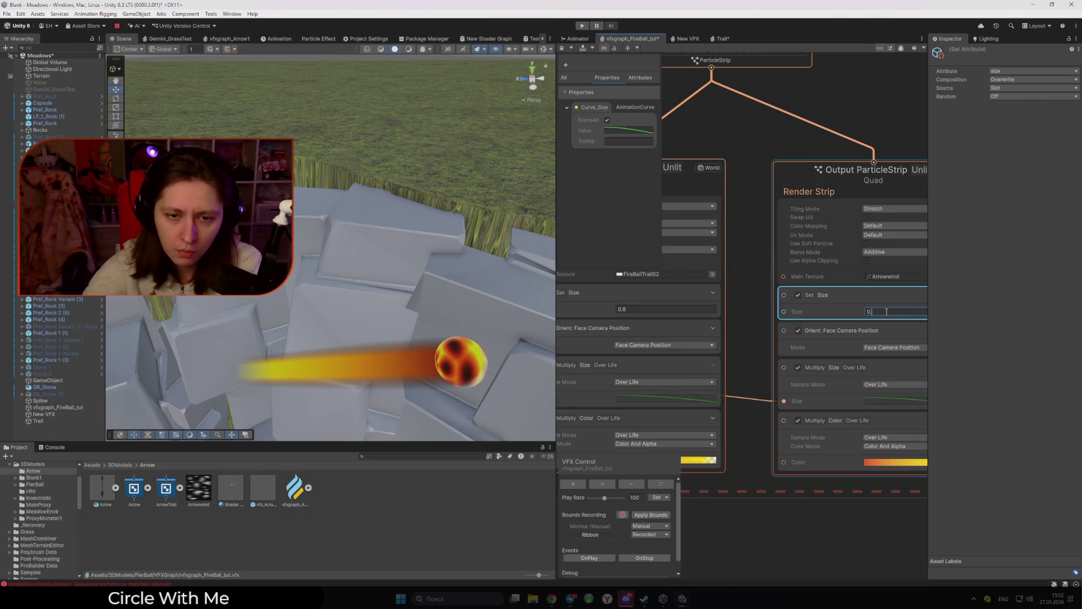
text(7)
key(BackSpace)
text(8)
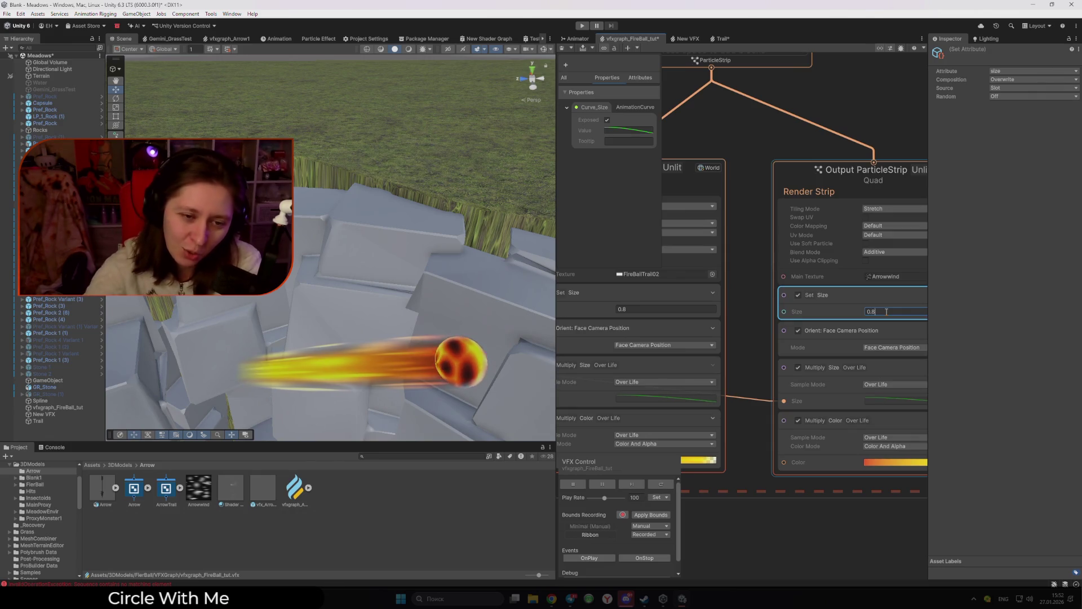
click(778, 506)
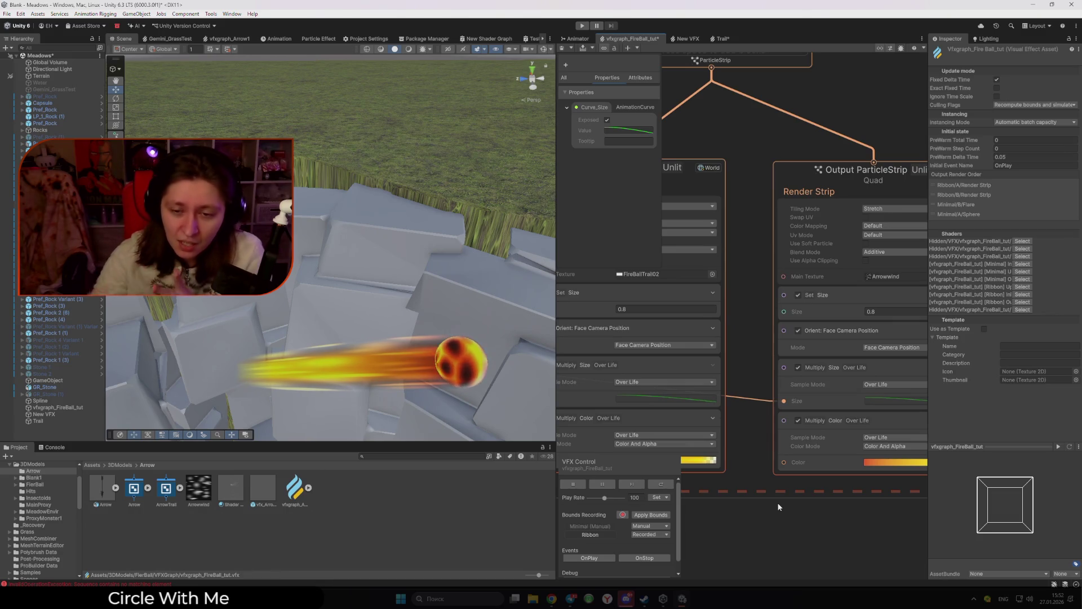
Step: In the first trail's colour-over-life gradient, make the end alpha transparent and move the opaque key to 70%
drag(759, 538, 762, 388)
click(778, 360)
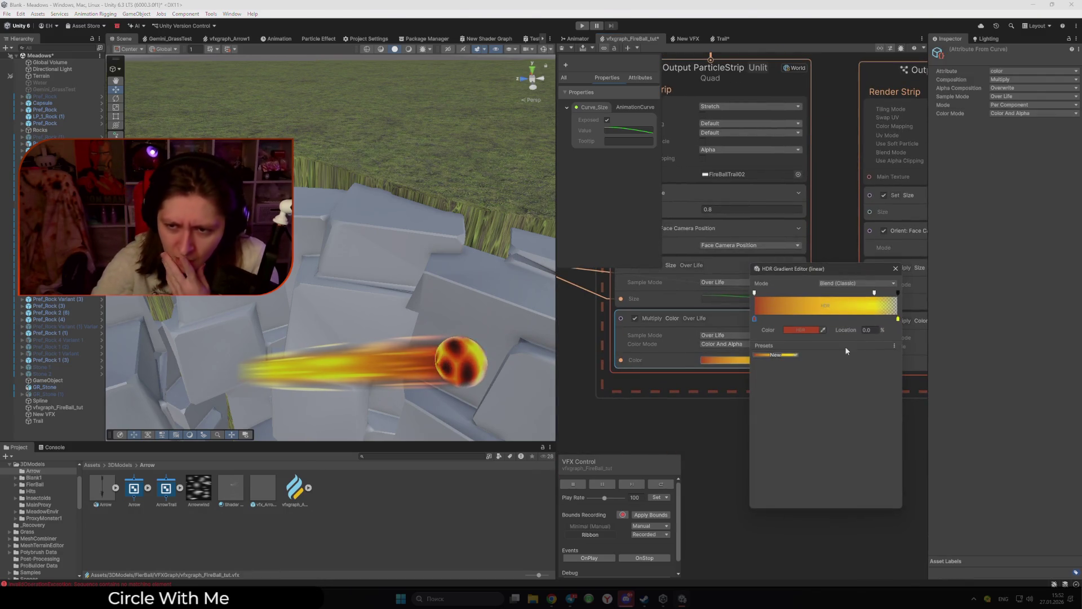
drag(868, 321, 935, 327)
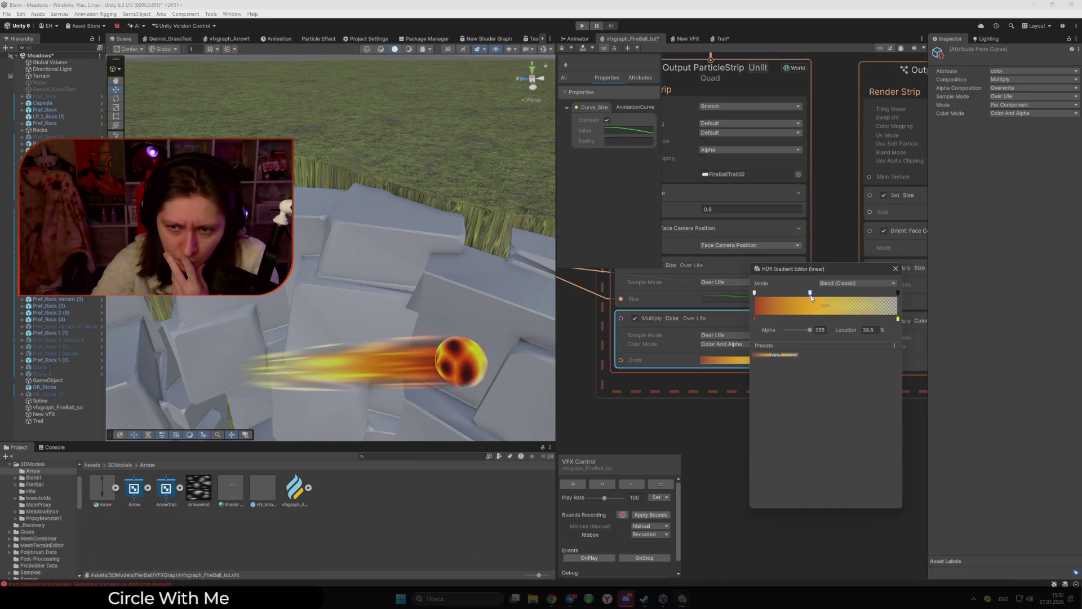
drag(812, 298, 873, 298)
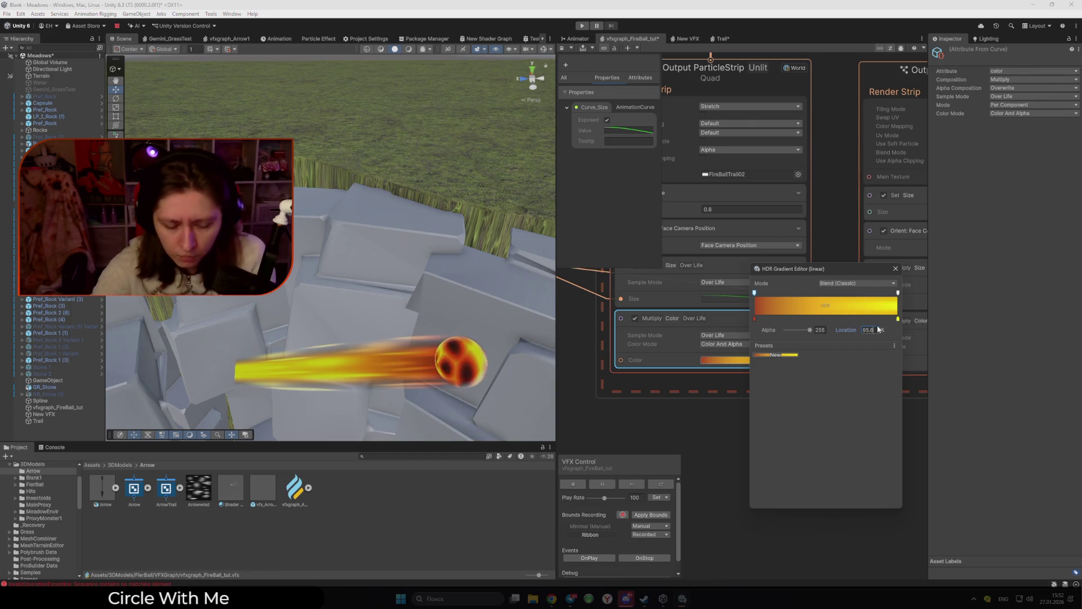
key(Return)
click(893, 292)
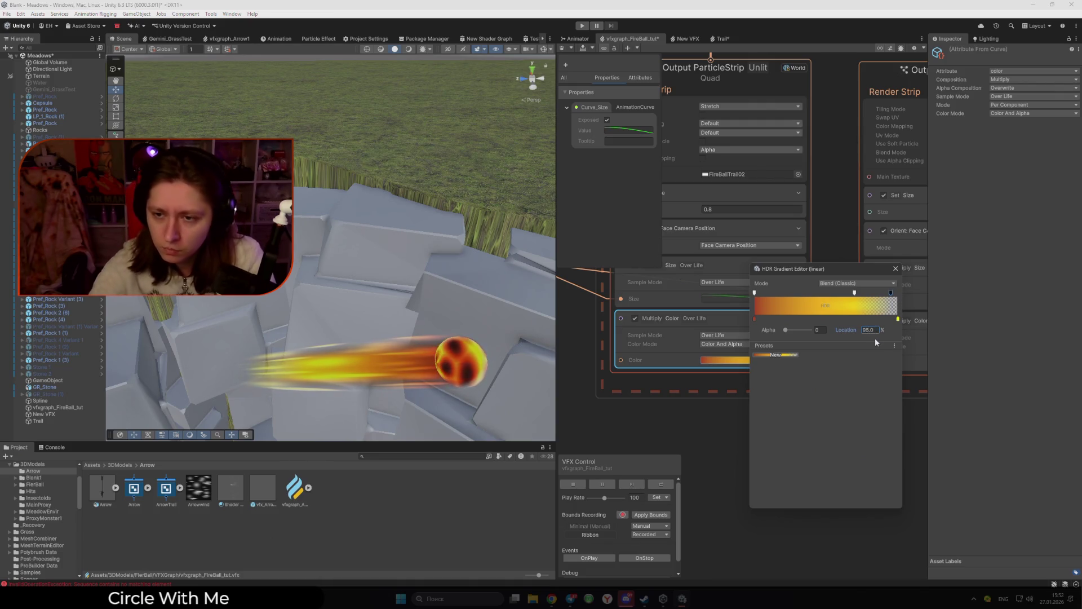
click(855, 293)
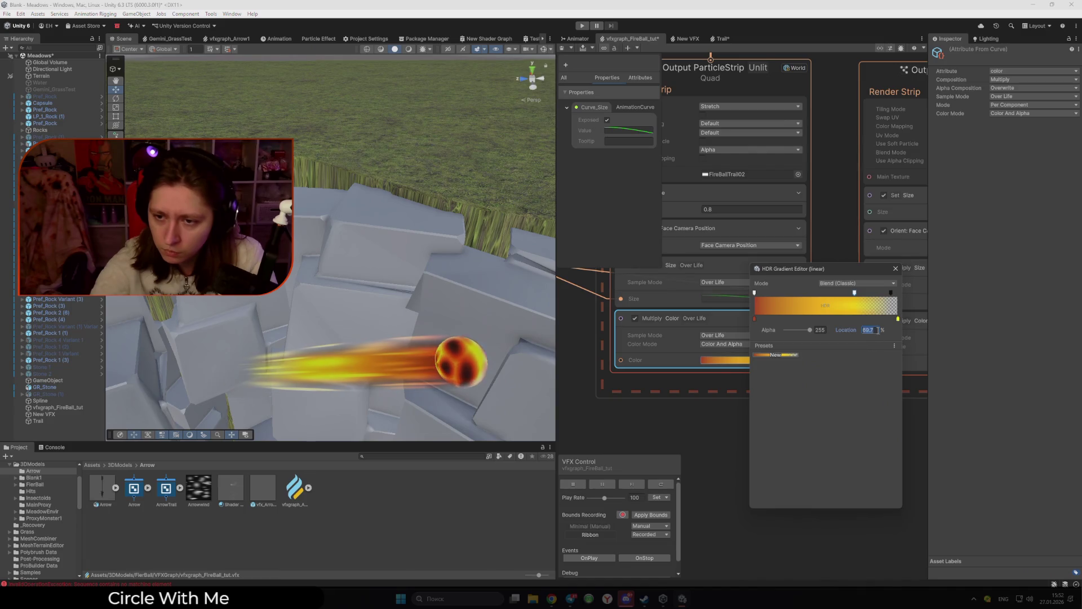
text(70)
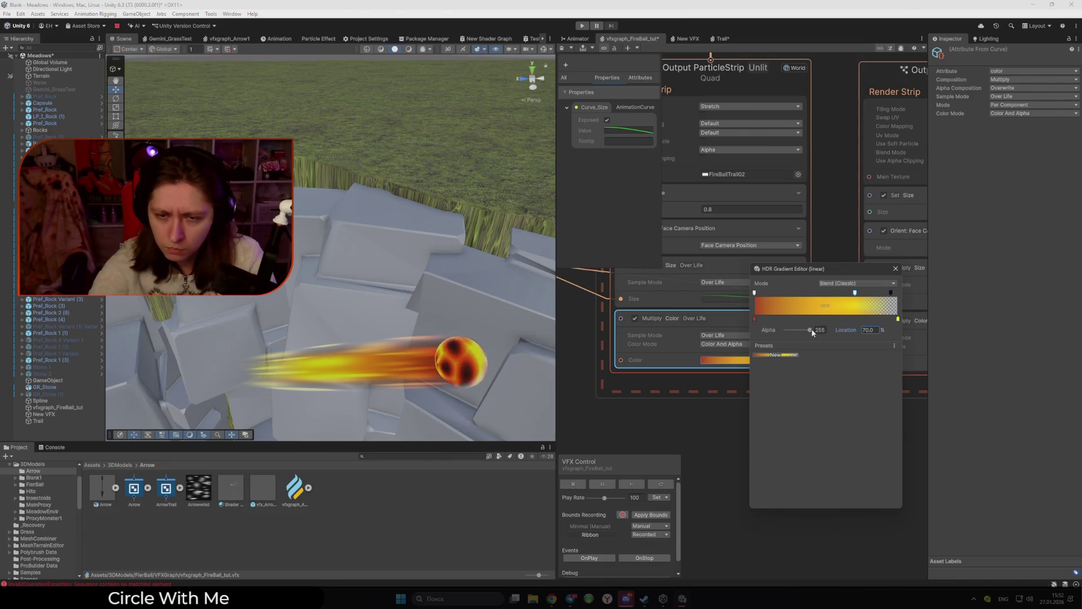
click(855, 293)
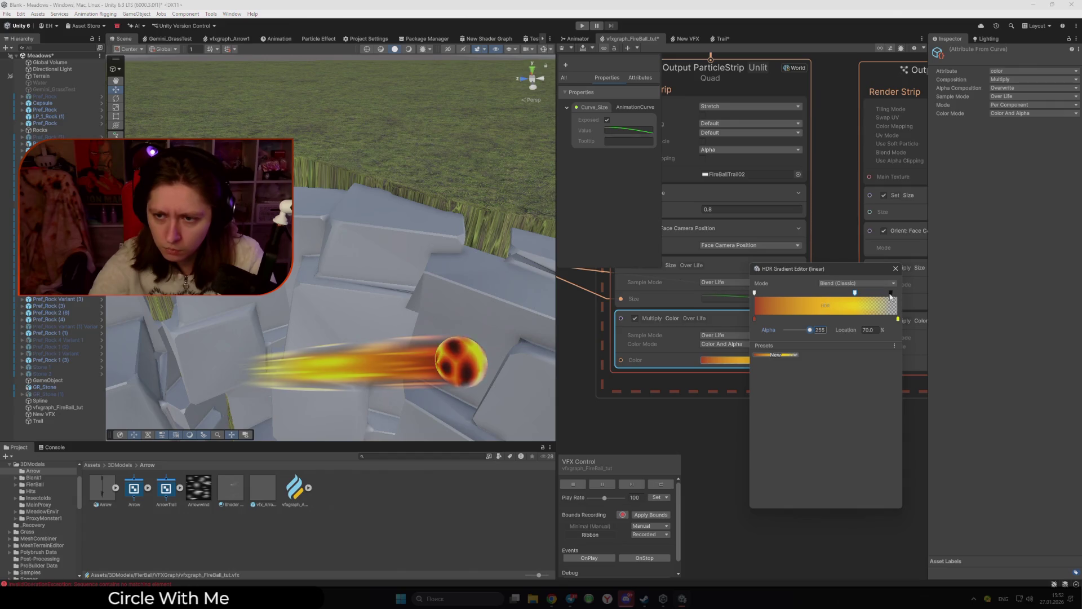
click(896, 268)
Step: In the second trail's gradient, put the end alpha key at 95% and the opaque key near 55%
drag(880, 408, 724, 426)
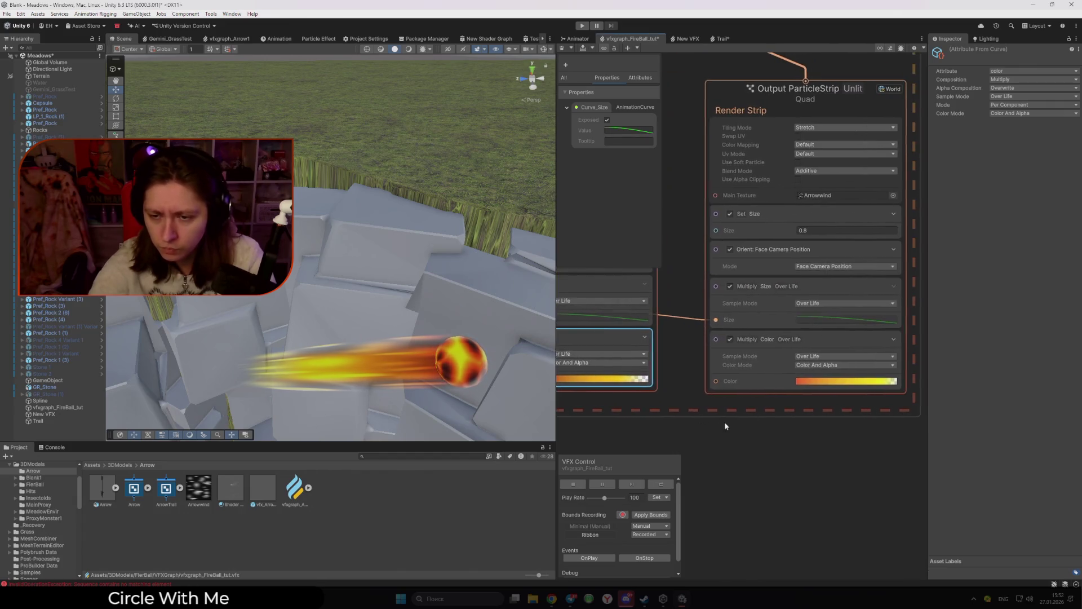
click(847, 381)
click(898, 292)
click(872, 330)
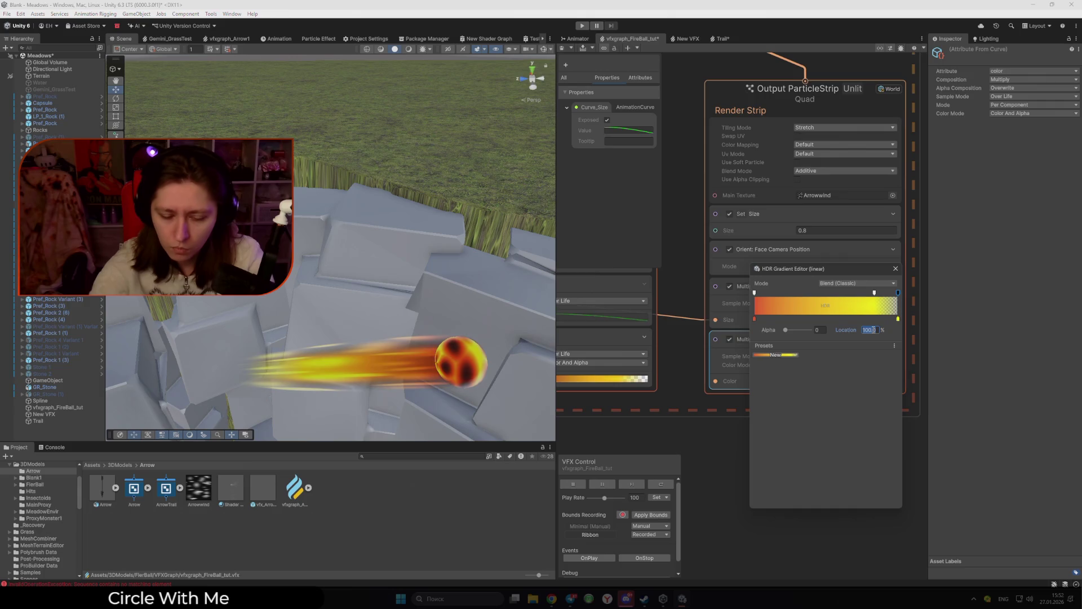
text(95)
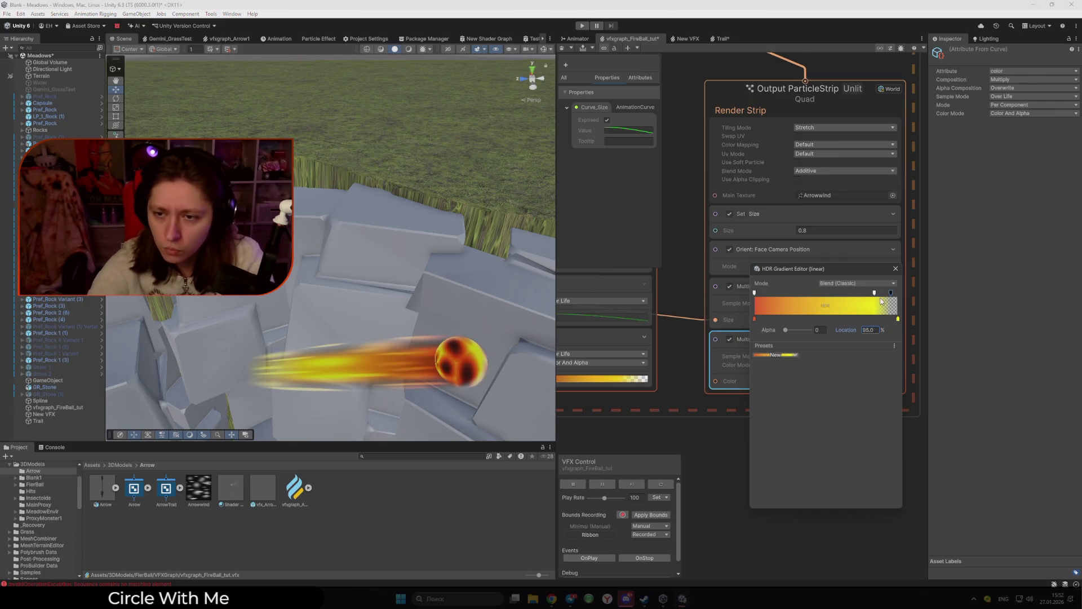
drag(874, 293, 834, 295)
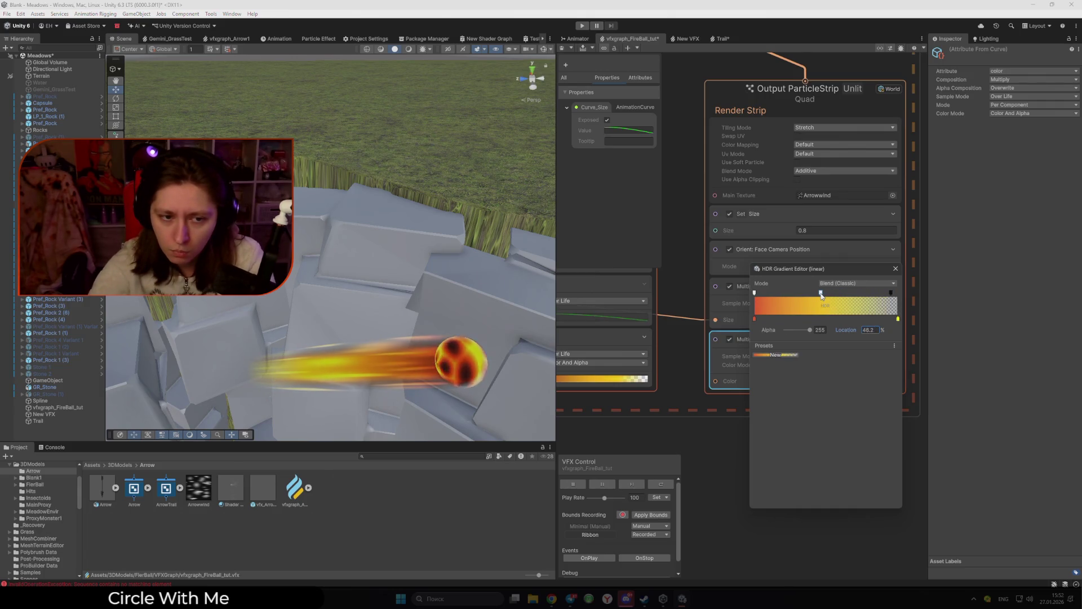
click(895, 268)
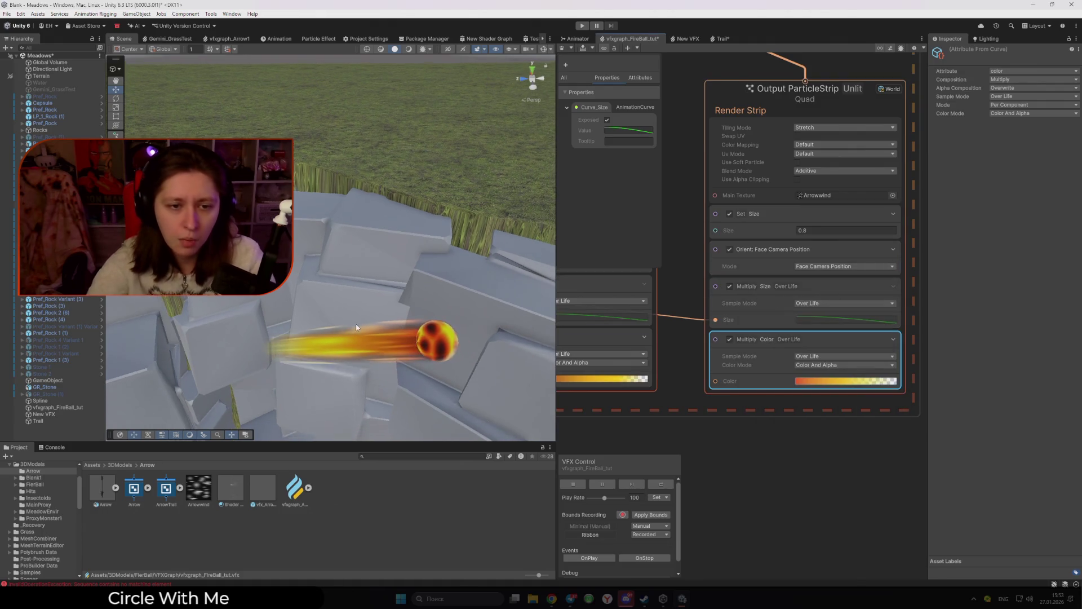
Step: Move the fireball onto the grass to preview the tapering trails
click(393, 319)
mouse_move(394, 319)
mouse_down()
mouse_move(488, 183)
mouse_move(469, 153)
mouse_move(419, 155)
mouse_move(395, 220)
mouse_move(462, 289)
mouse_up()
scroll(682, 203, down, 4)
Step: Shorten the ribbon's Initialize Particle Strip Lifetime to under a second
scroll(753, 339, down, 2)
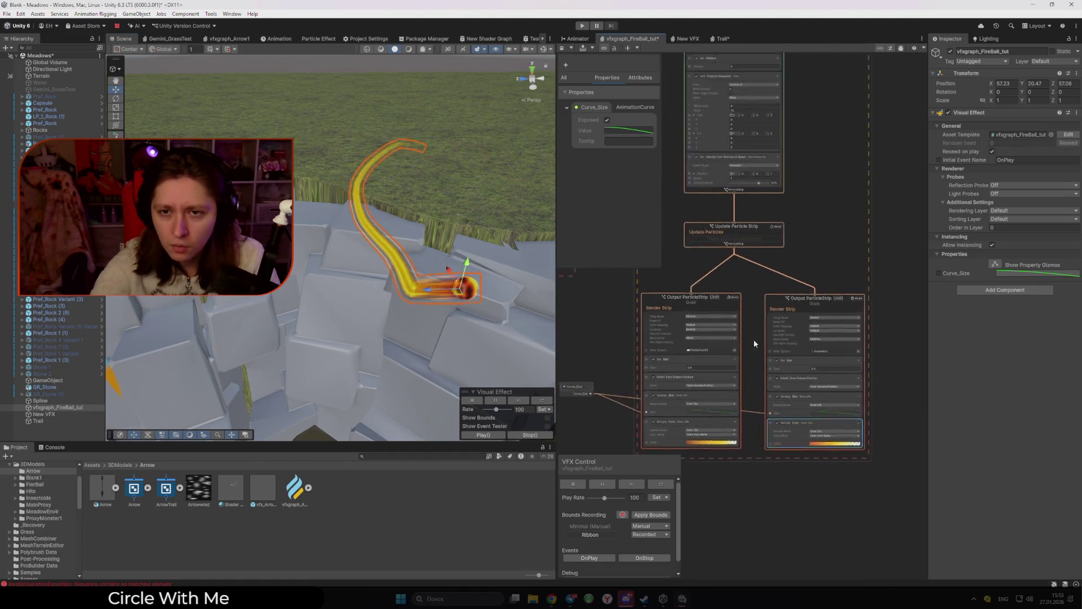
scroll(800, 360, up, 3)
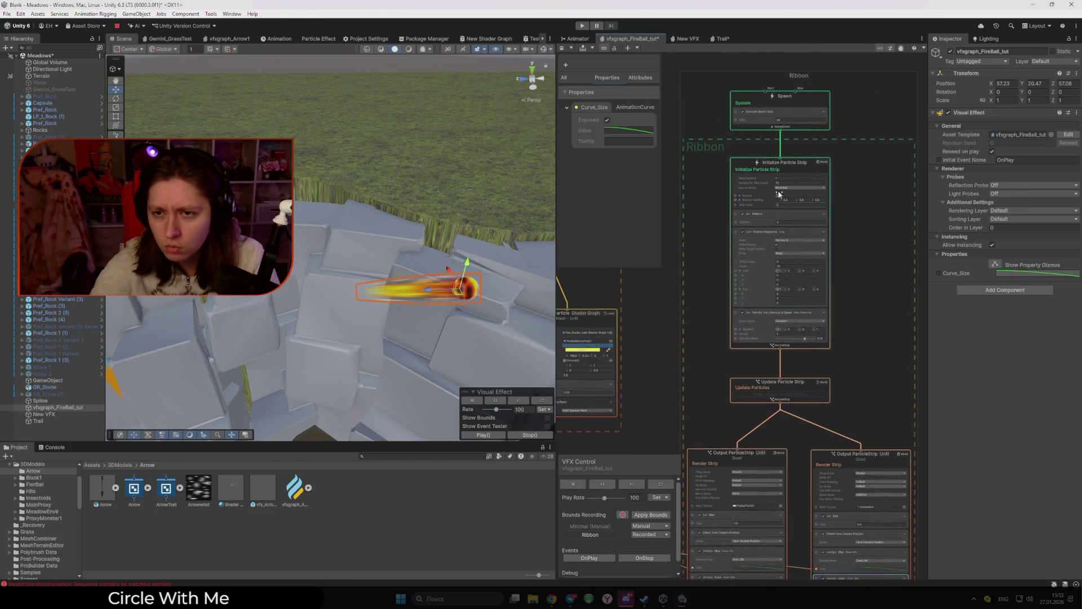
scroll(783, 167, up, 3)
click(784, 251)
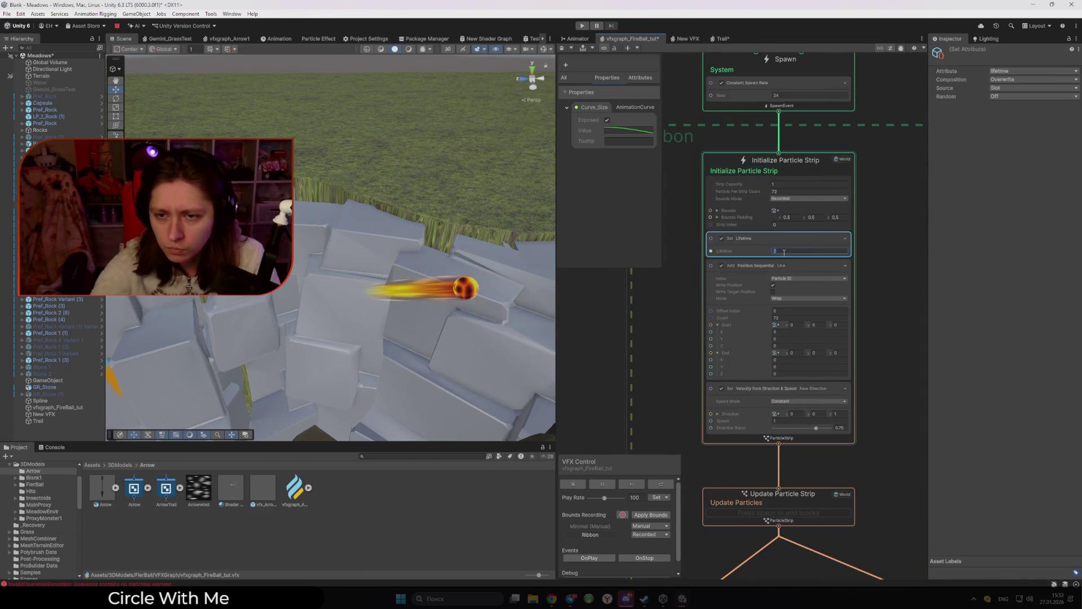
text(0.3)
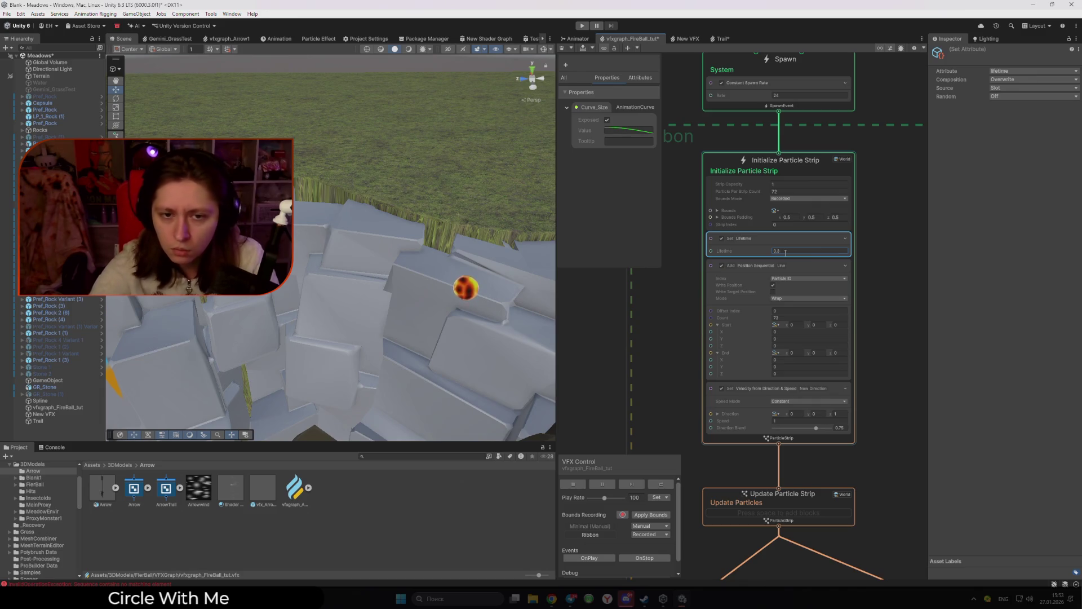
Step: Drag the fireball to preview the shorter trail and reopen the first trail's colour gradient
click(465, 288)
mouse_move(465, 288)
mouse_down()
mouse_move(496, 251)
mouse_move(503, 172)
mouse_move(437, 179)
mouse_move(265, 332)
mouse_move(226, 347)
mouse_move(378, 166)
mouse_move(375, 293)
mouse_move(476, 321)
mouse_move(479, 220)
mouse_move(242, 345)
mouse_move(265, 293)
mouse_move(361, 179)
mouse_move(442, 271)
mouse_move(327, 376)
mouse_move(439, 378)
mouse_move(492, 269)
mouse_move(369, 263)
mouse_move(352, 176)
mouse_move(376, 254)
mouse_move(282, 333)
mouse_move(488, 327)
mouse_move(428, 187)
mouse_move(200, 387)
mouse_move(205, 326)
mouse_move(355, 309)
mouse_up()
click(755, 394)
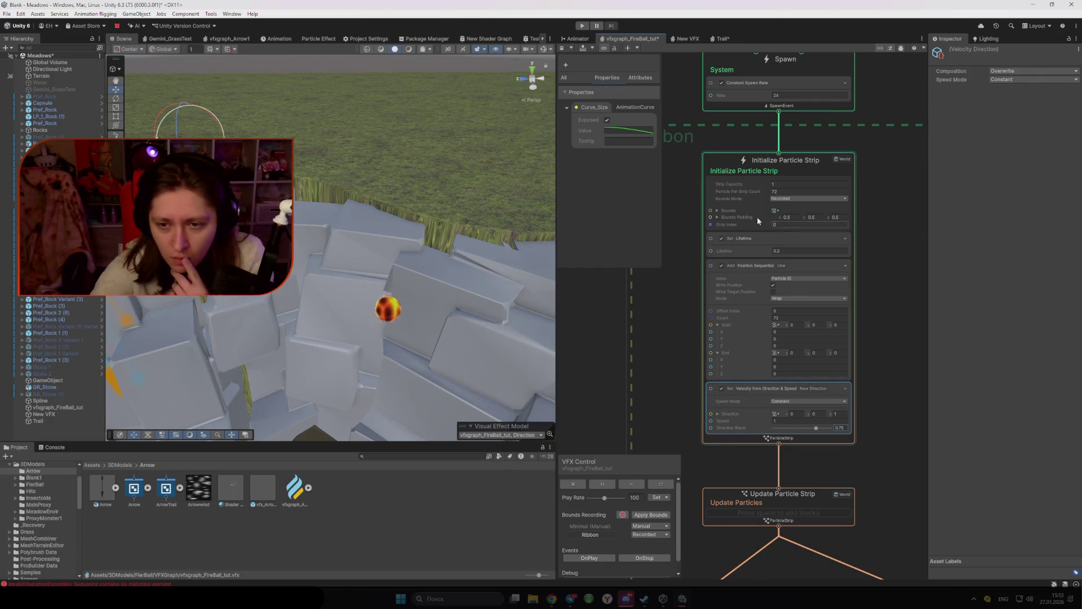
scroll(756, 216, down, 10)
click(783, 436)
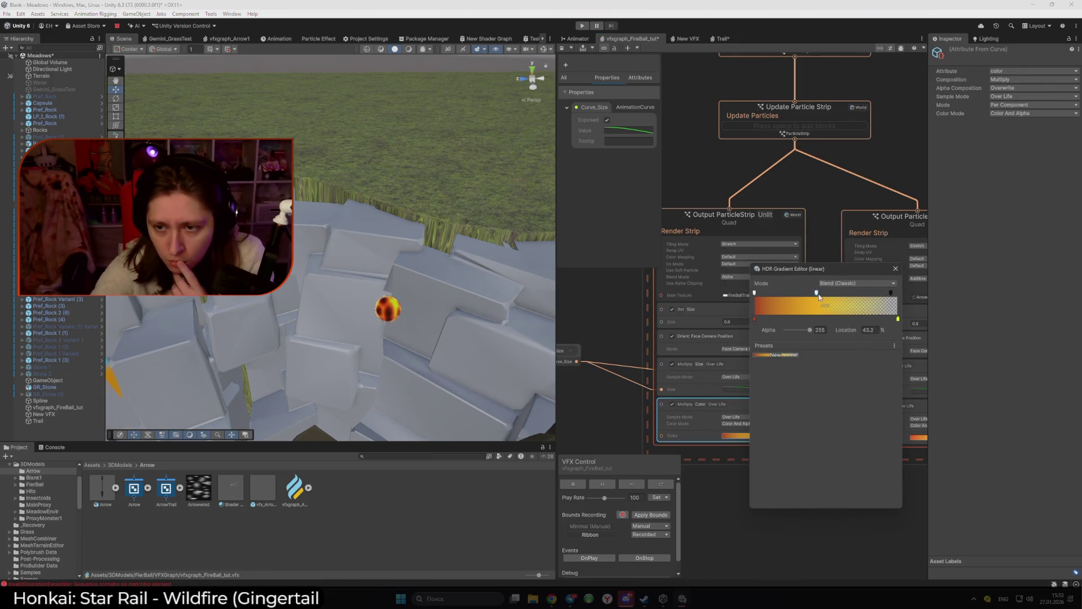
Step: Add a transparent alpha key near the gradient's end and set the opaque middle key to 50%
click(891, 291)
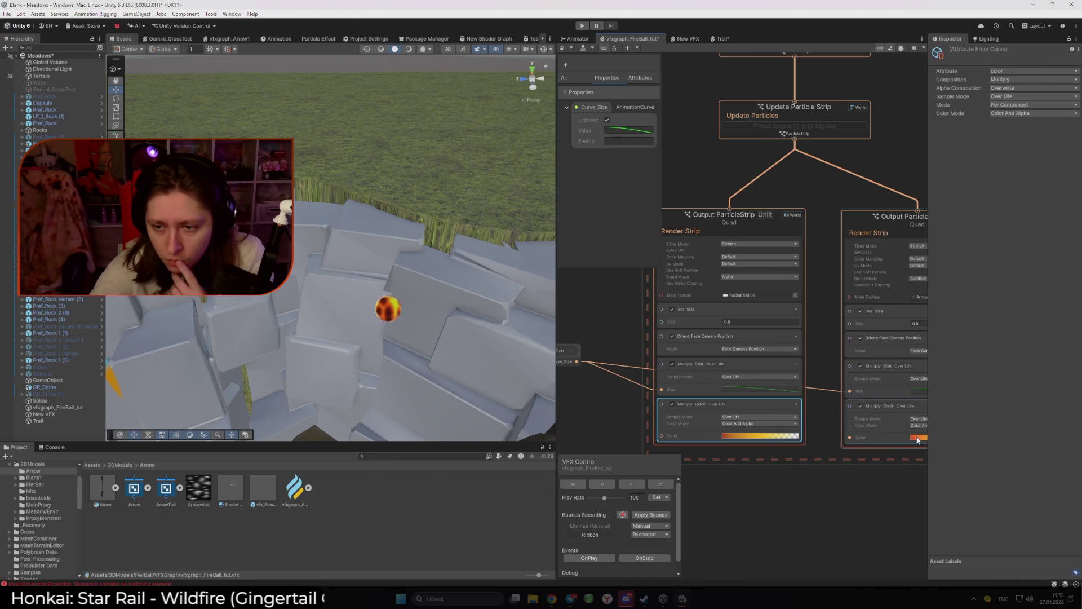
drag(826, 293, 822, 294)
click(879, 330)
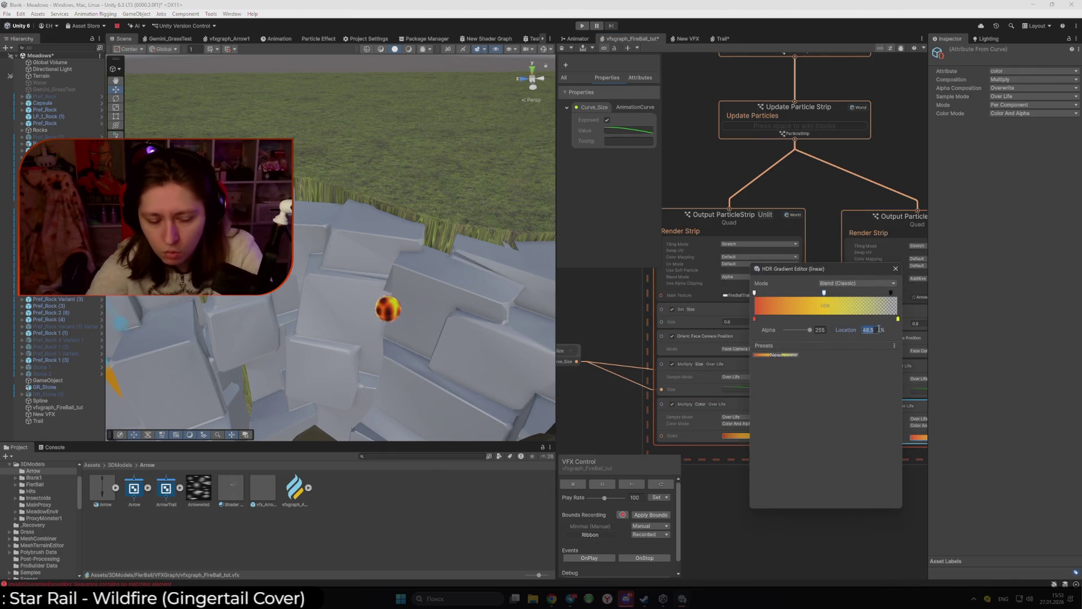
text(50)
click(523, 418)
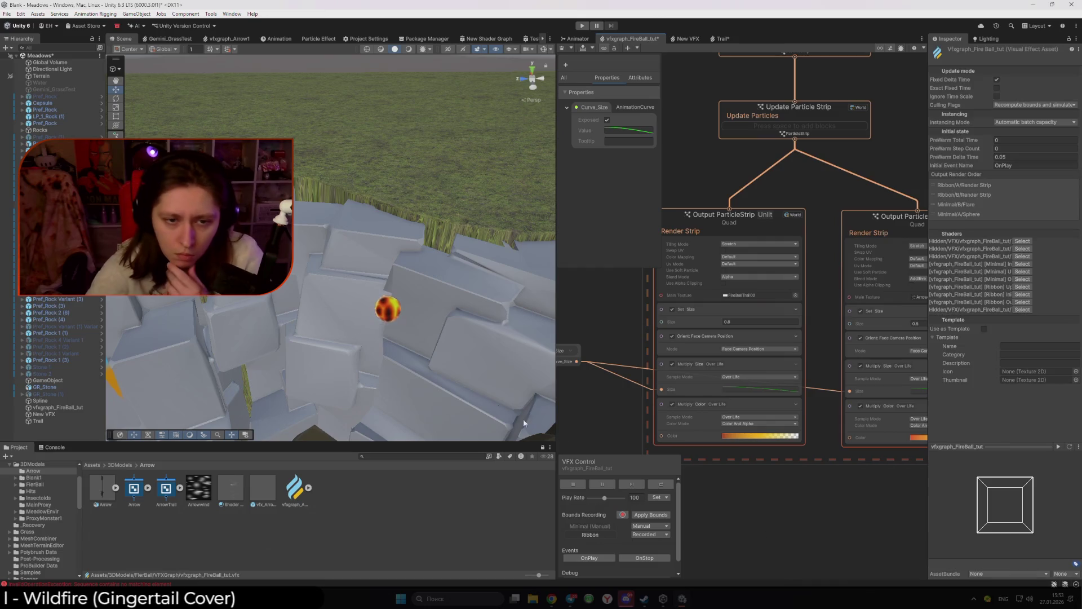
Step: Move the fireball around the scene to preview its tapering trail, then re-edit the ribbon Lifetime
click(385, 316)
mouse_move(385, 316)
mouse_down()
mouse_move(458, 229)
mouse_move(415, 132)
mouse_move(270, 302)
mouse_up()
mouse_move(282, 170)
mouse_down()
mouse_move(374, 230)
mouse_move(398, 357)
mouse_move(261, 363)
mouse_move(231, 299)
mouse_up()
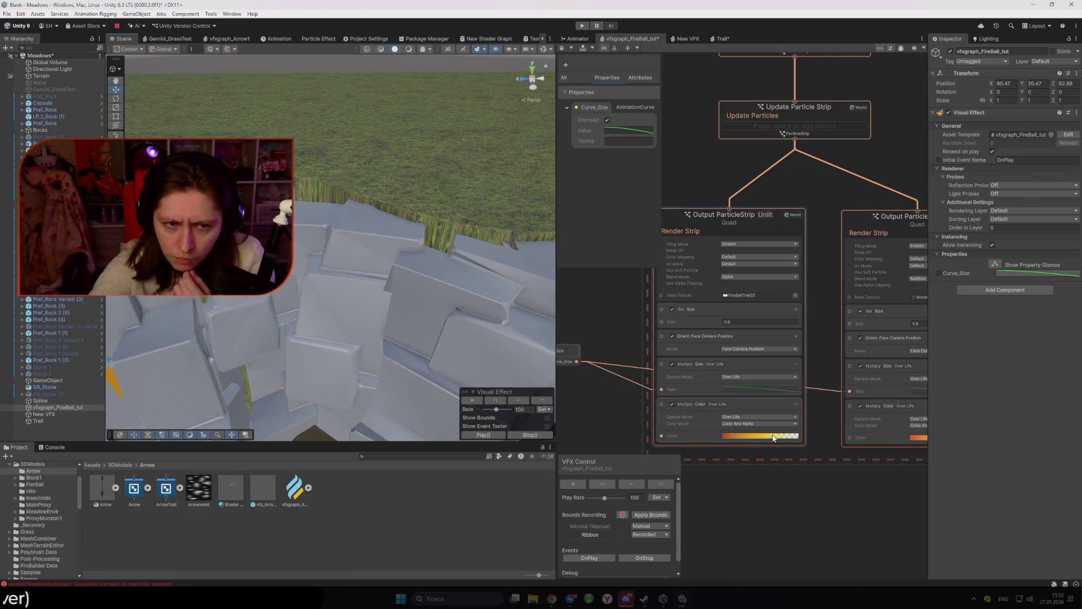
scroll(705, 285, up, 10)
click(809, 257)
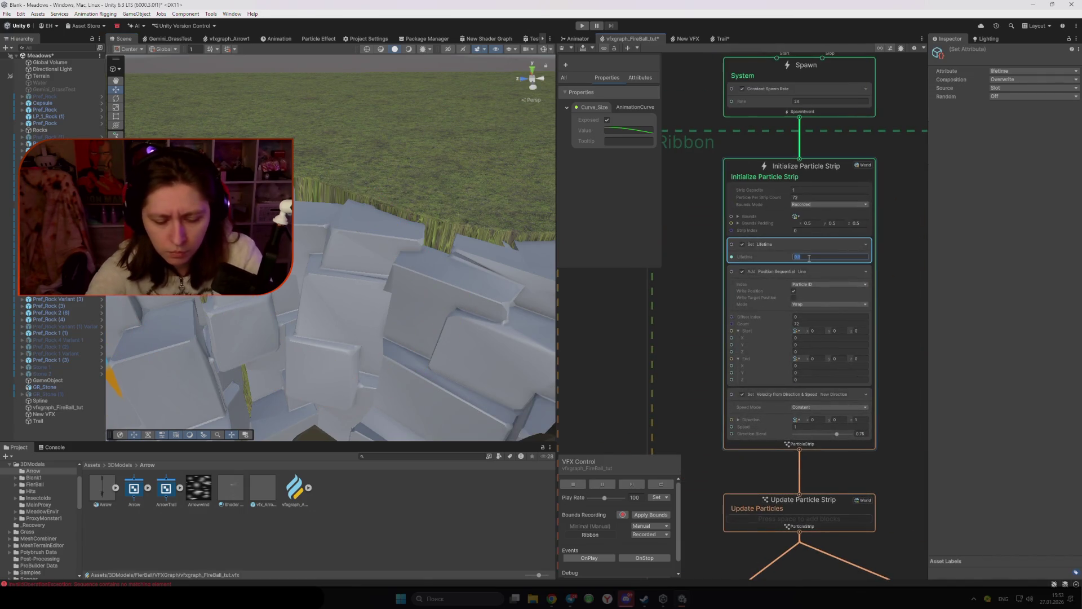
Step: Commit the ribbon lifetime of 1 and sweep the fireball across the rocks to preview its trail
key(Return)
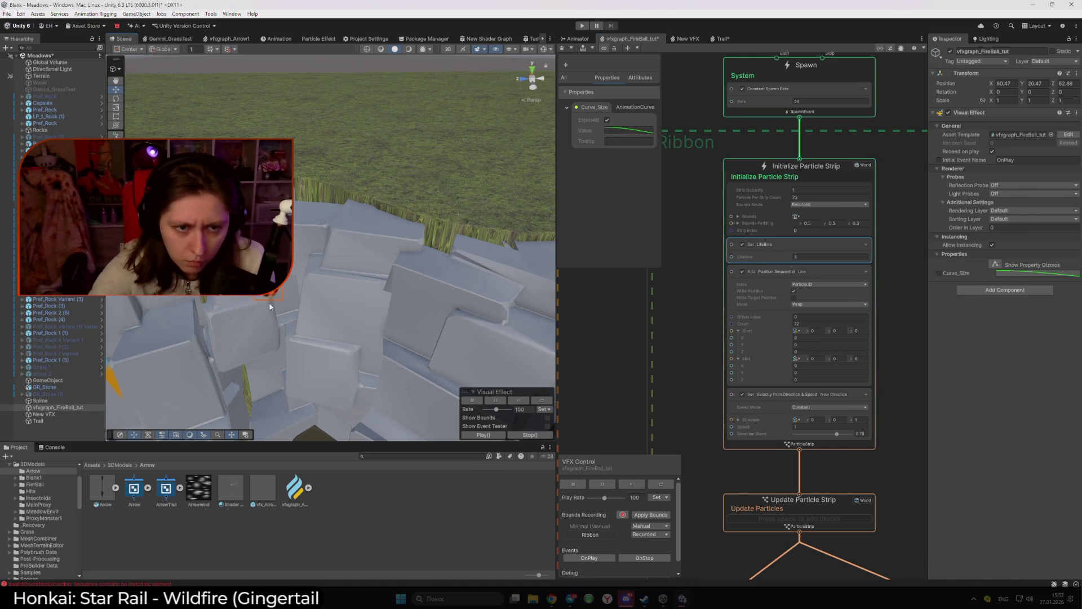
mouse_move(270, 306)
mouse_down()
mouse_move(387, 365)
mouse_move(420, 363)
mouse_up()
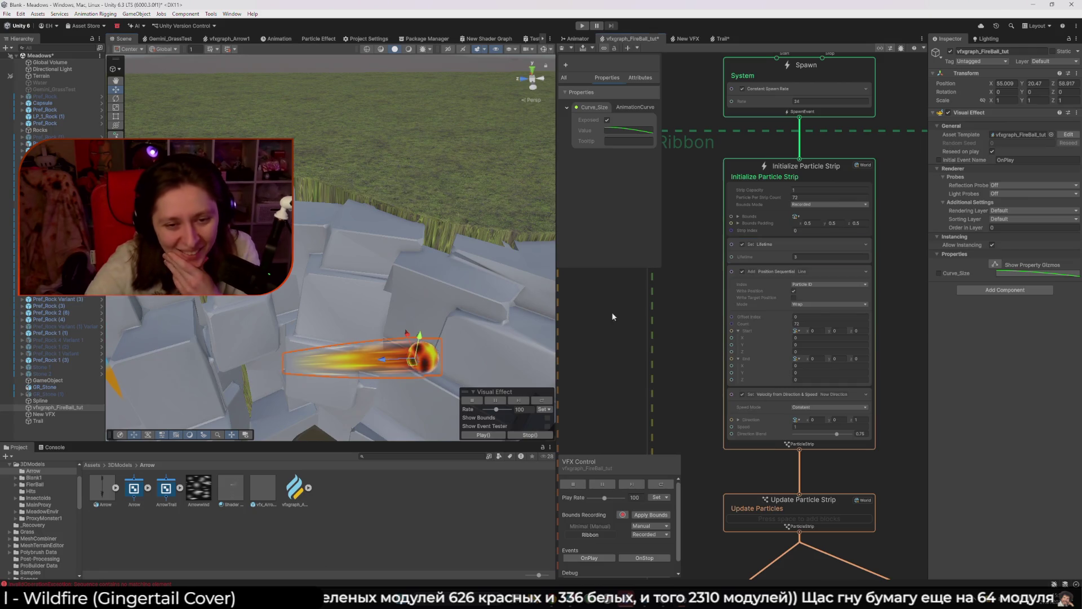
click(437, 498)
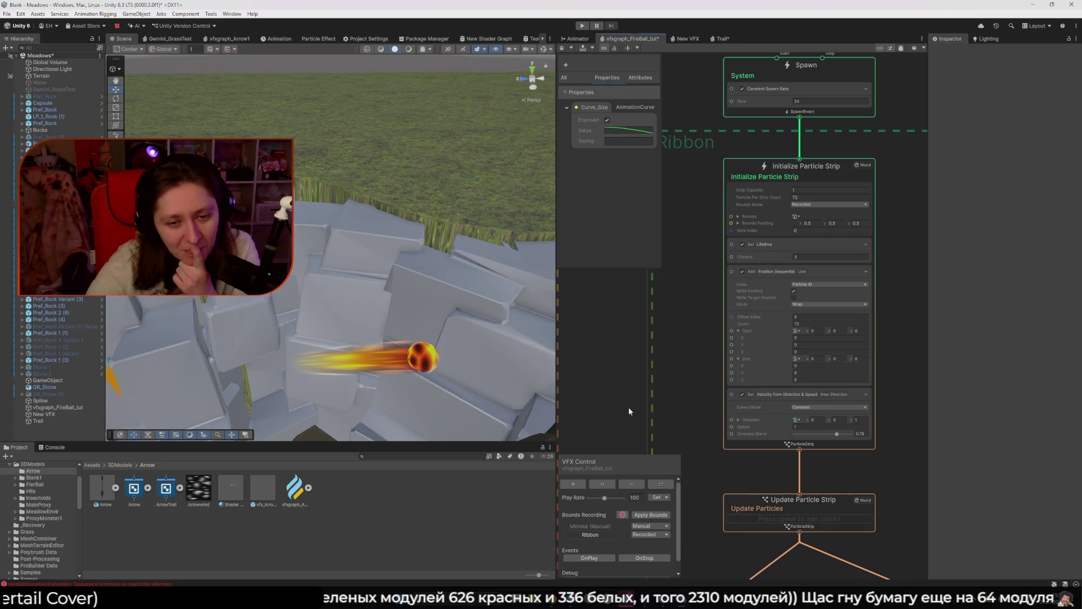
scroll(628, 407, down, 2)
scroll(643, 333, up, 2)
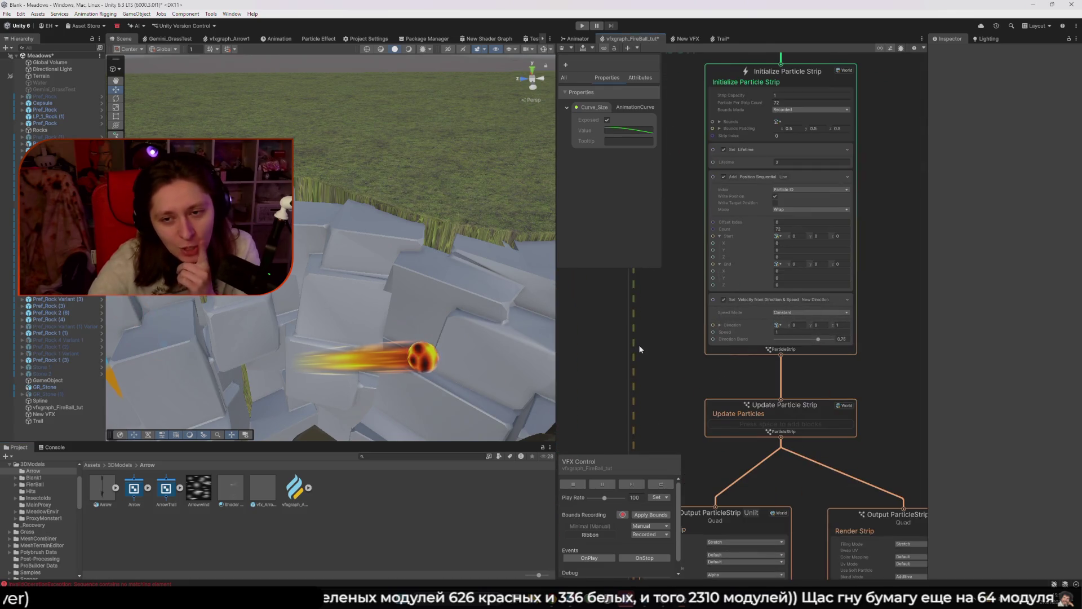
Step: Move the first trail's color gradient end key to location 85
drag(631, 347, 605, 350)
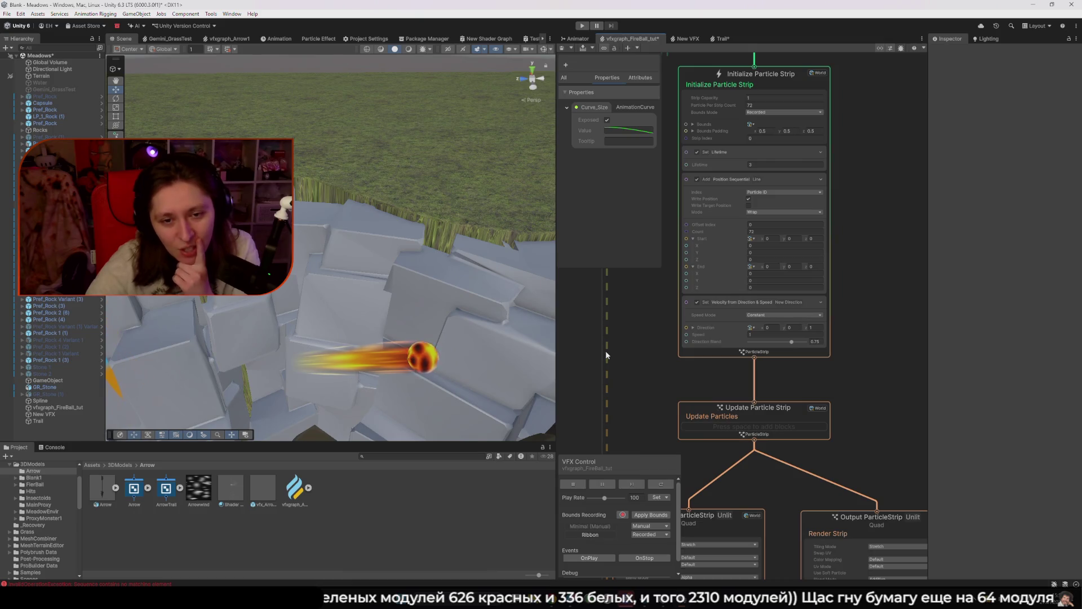
mouse_move(685, 373)
mouse_down()
mouse_move(673, 352)
mouse_move(692, 133)
mouse_up()
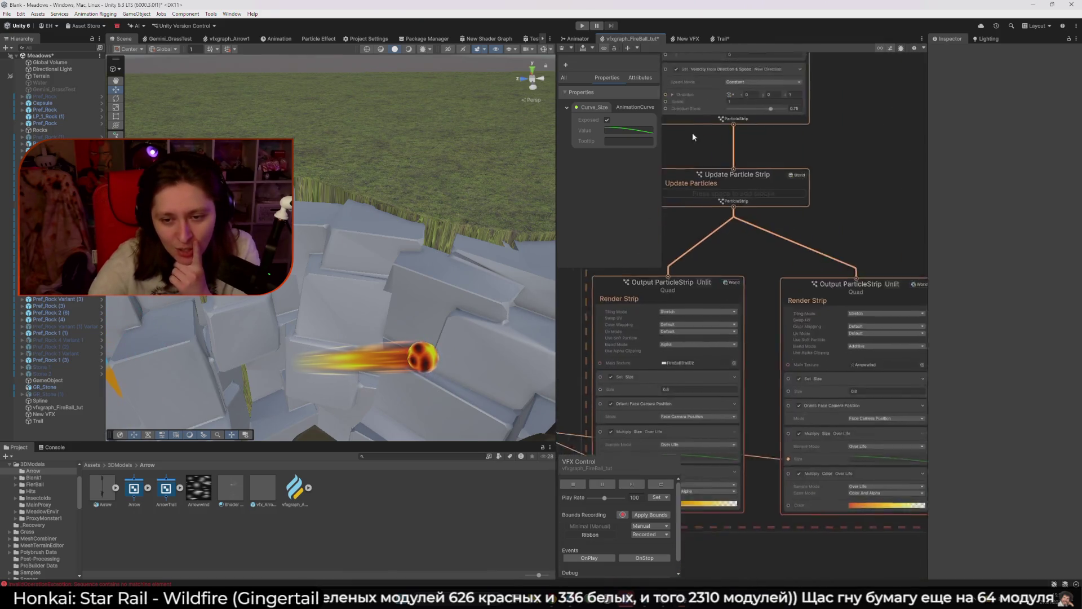
drag(792, 491, 796, 384)
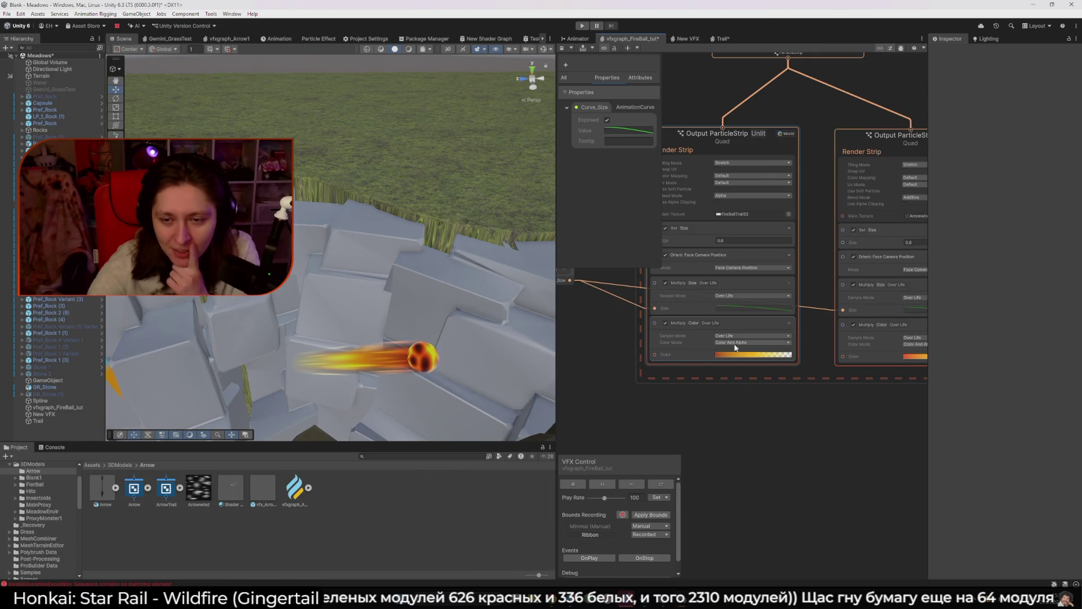
click(744, 354)
click(883, 294)
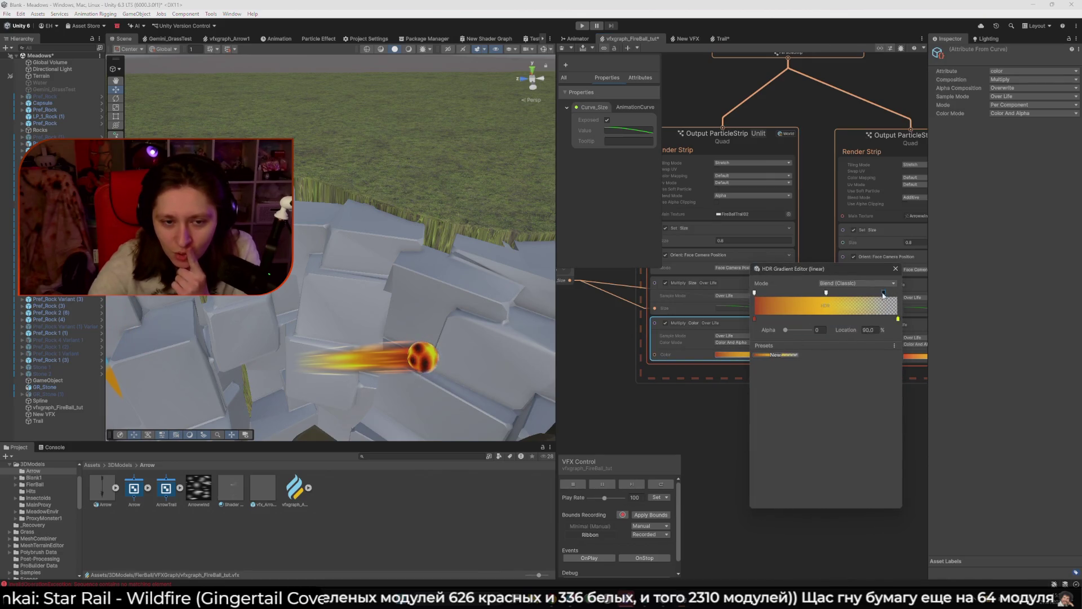
mouse_move(883, 294)
mouse_down()
mouse_move(837, 307)
mouse_move(877, 297)
mouse_up()
click(878, 332)
text(85)
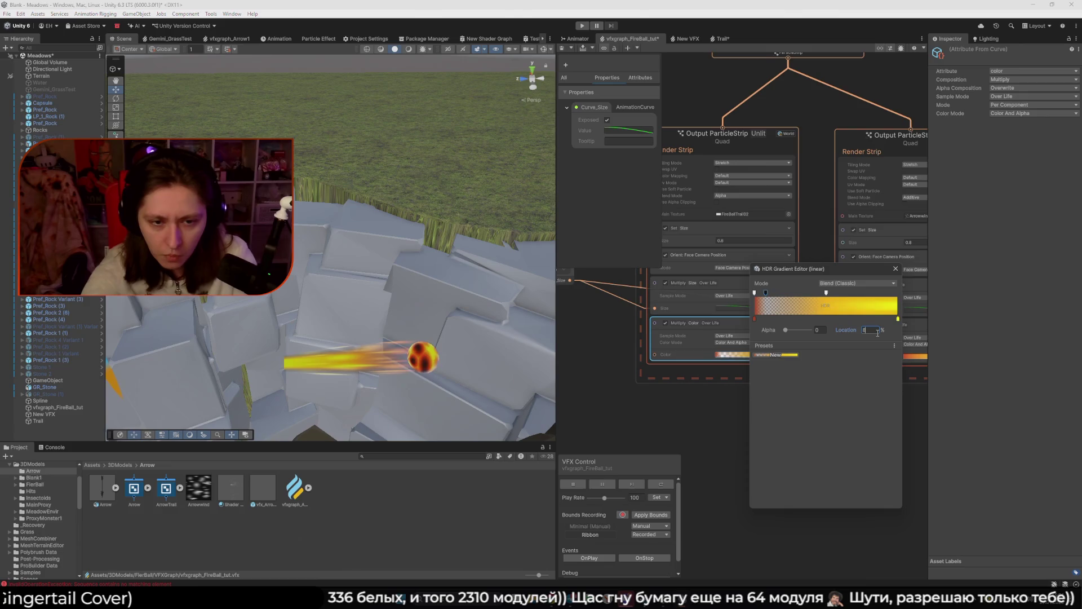
click(903, 398)
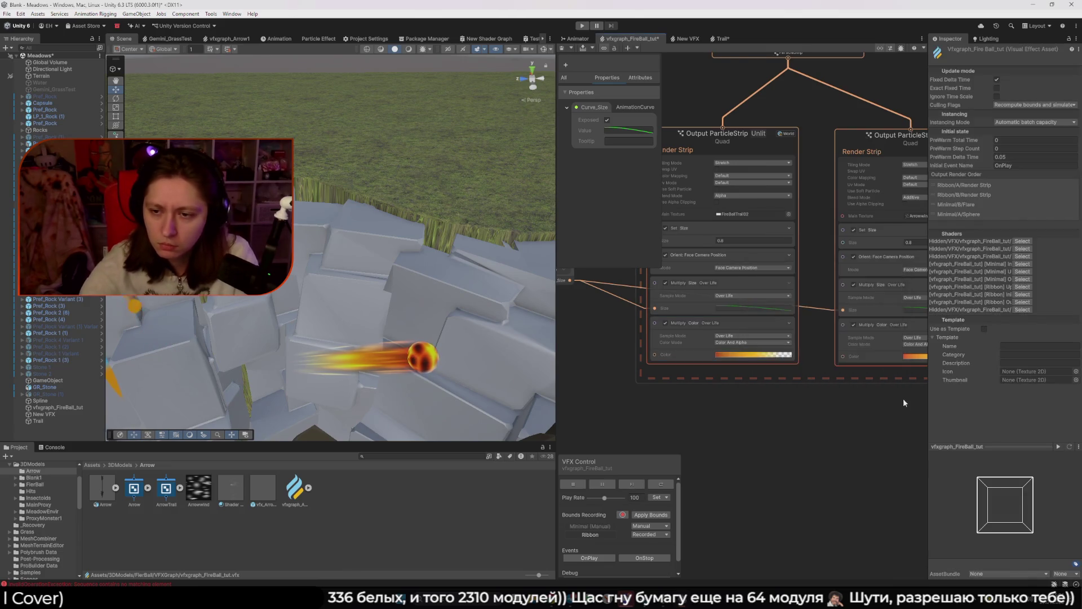
Step: Set the second trail output's color gradient end key location to 85 as well
drag(903, 398, 717, 435)
click(785, 391)
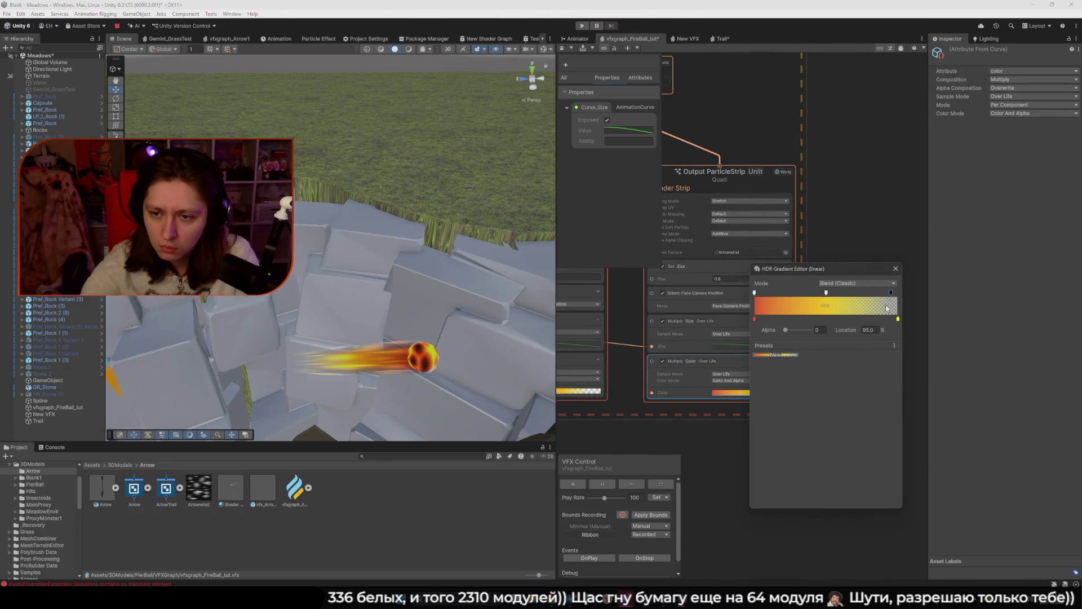
text(85)
key(Return)
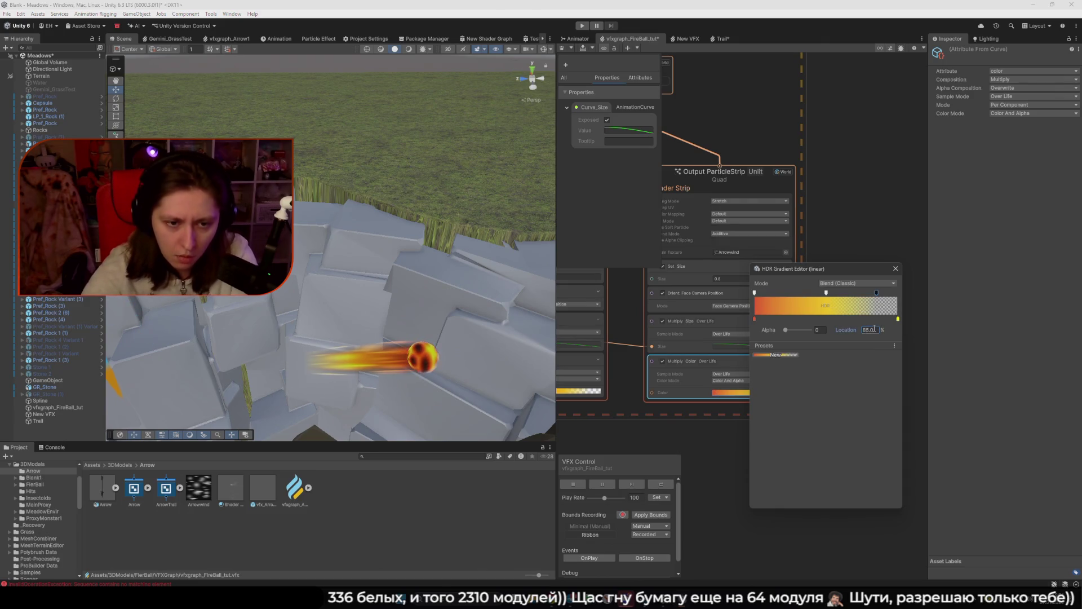
click(726, 473)
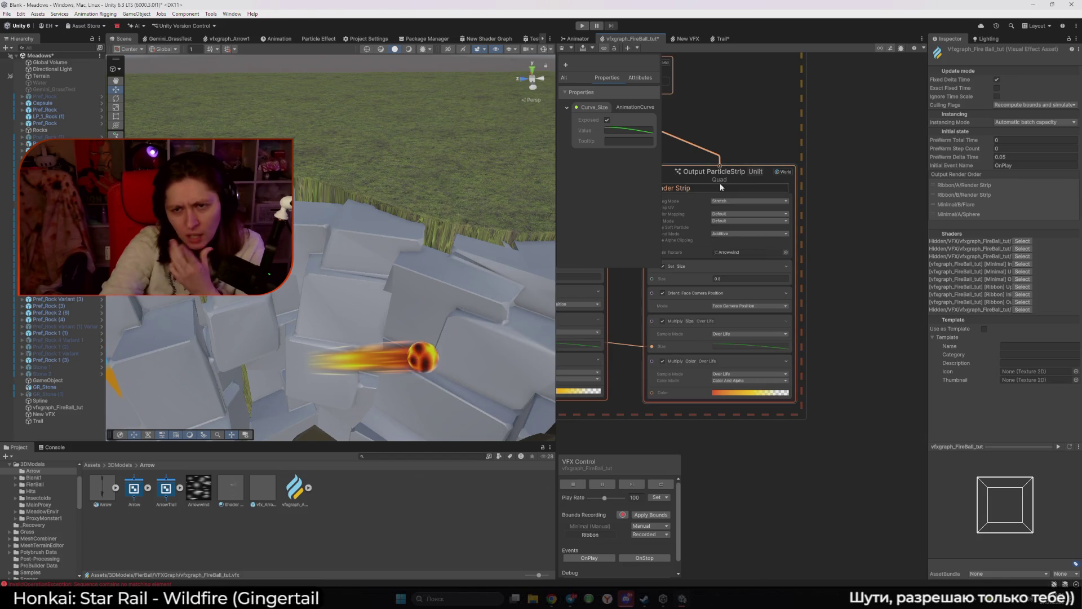
mouse_move(719, 183)
mouse_down()
mouse_move(850, 264)
mouse_move(677, 251)
mouse_move(704, 506)
mouse_up()
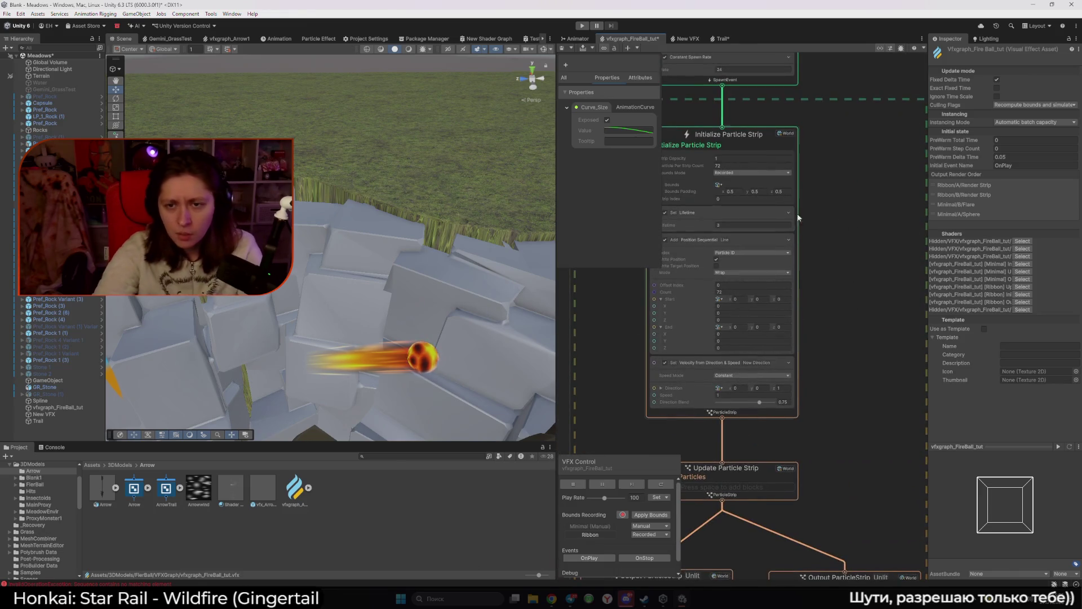
Step: Lower the Initialize Particle Strip lifetime to 0.3 and check the fireball up close in the Scene
click(735, 225)
text(0.3)
key(Return)
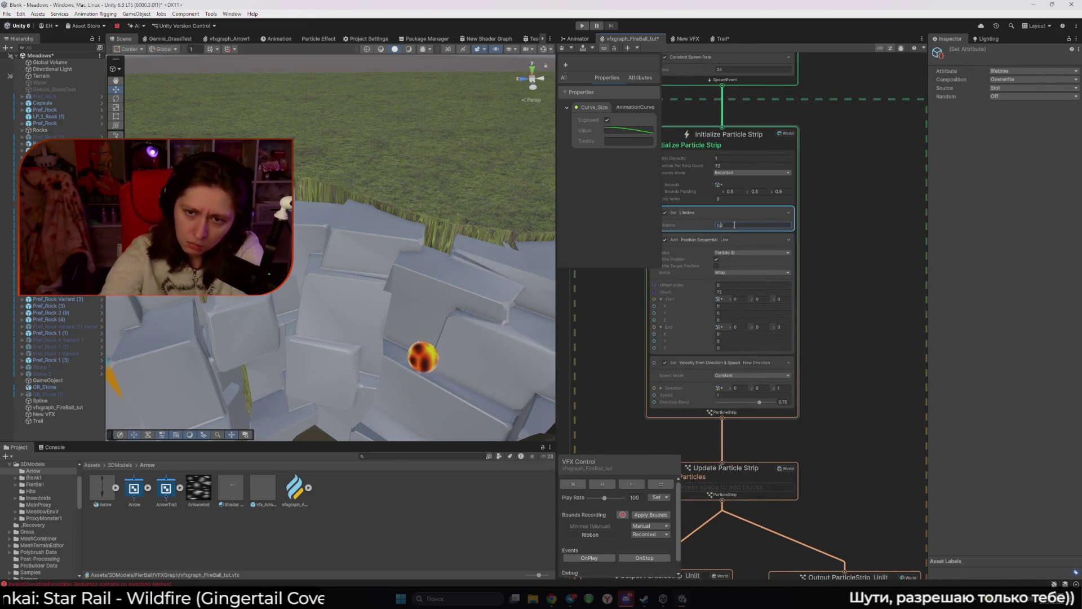
click(423, 357)
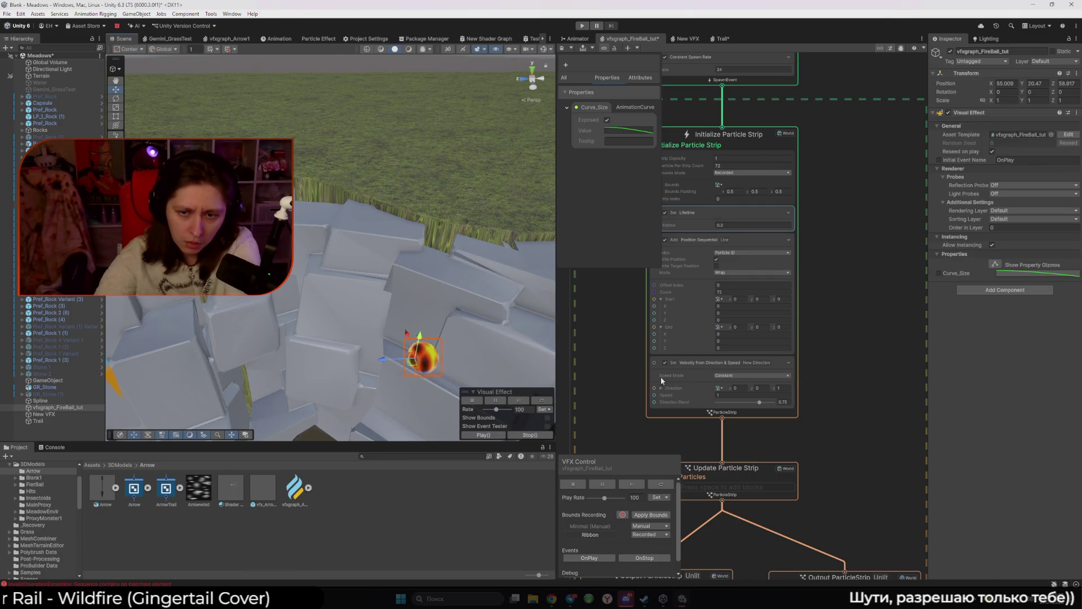
scroll(480, 367, up, 1)
drag(478, 367, 122, 394)
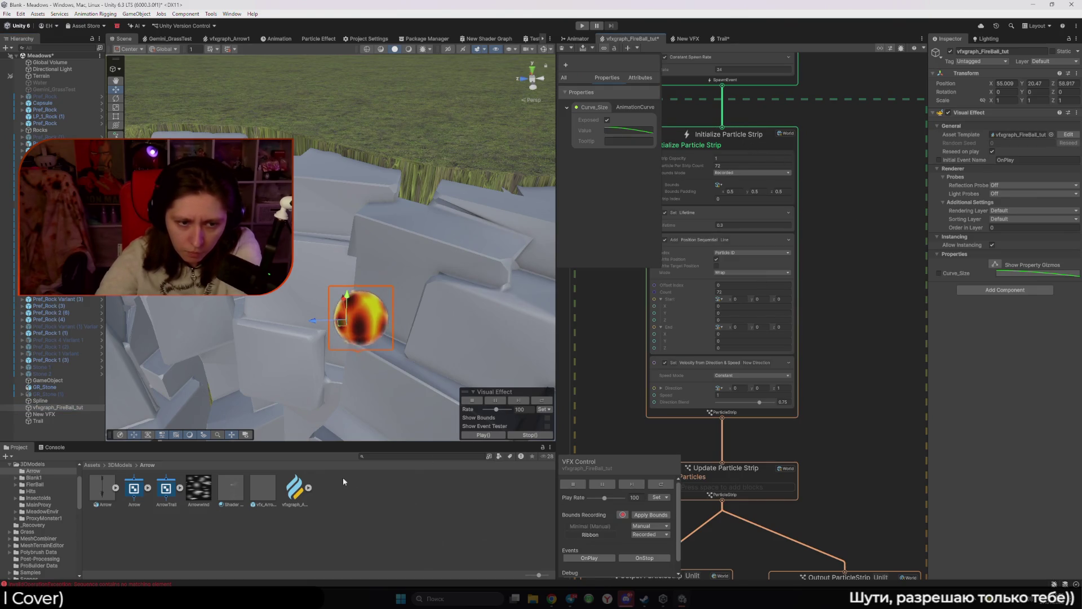
click(62, 421)
click(69, 433)
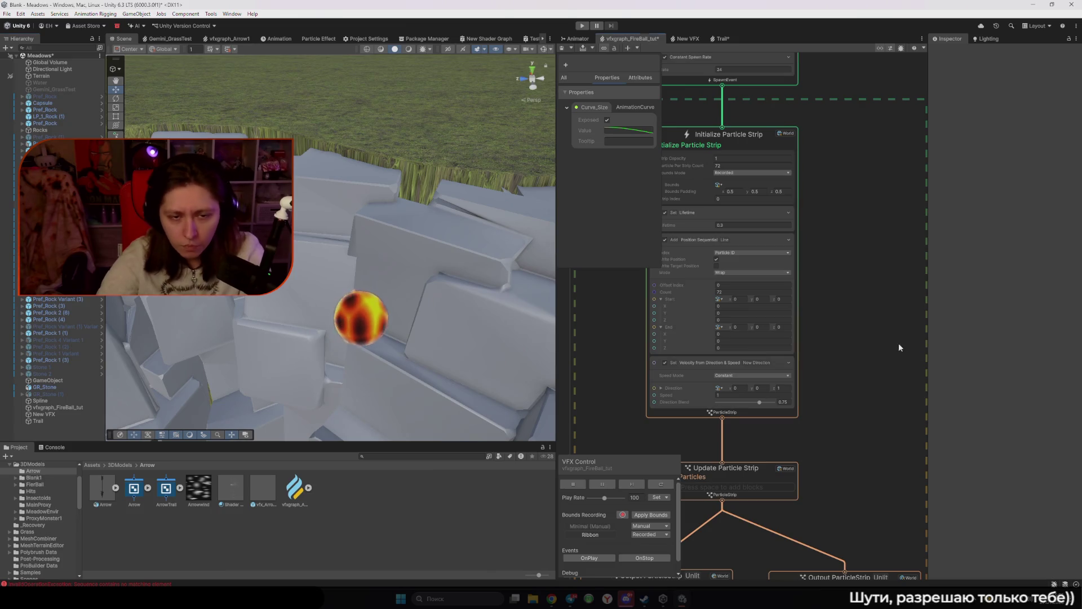
drag(899, 342, 867, 183)
scroll(845, 305, up, 2)
Step: Set the Output ParticleStrip Size to 0.7
click(813, 370)
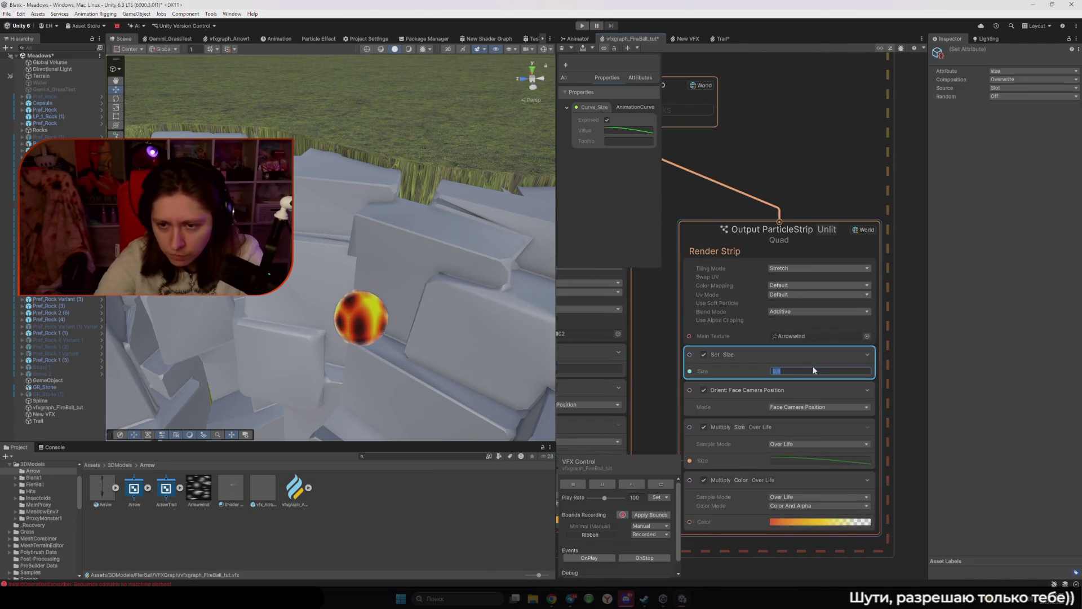
key(BackSpace)
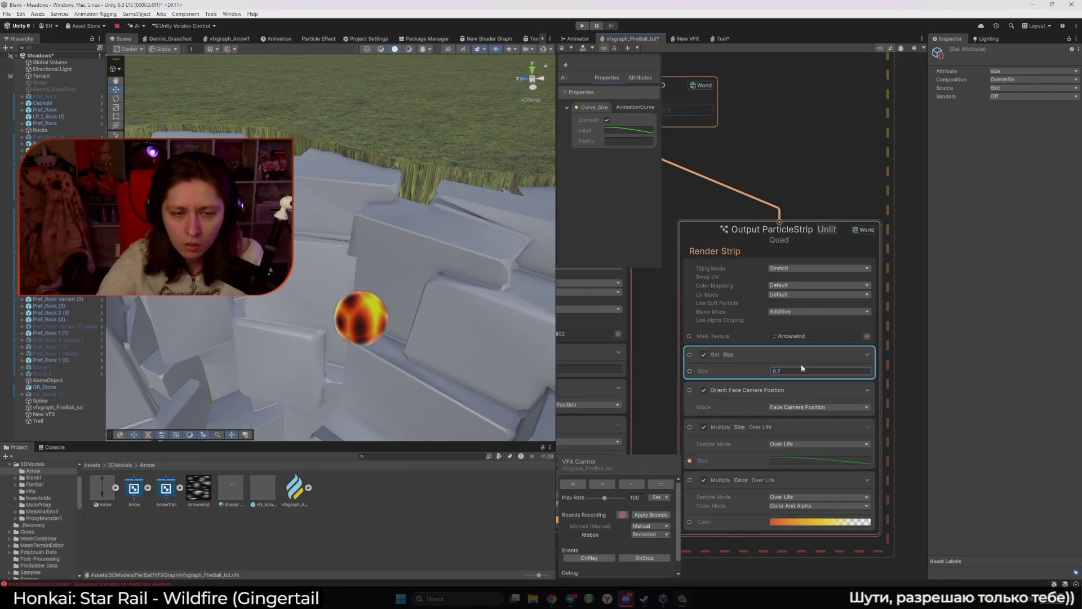
click(752, 149)
scroll(744, 140, down, 4)
drag(741, 141, 815, 308)
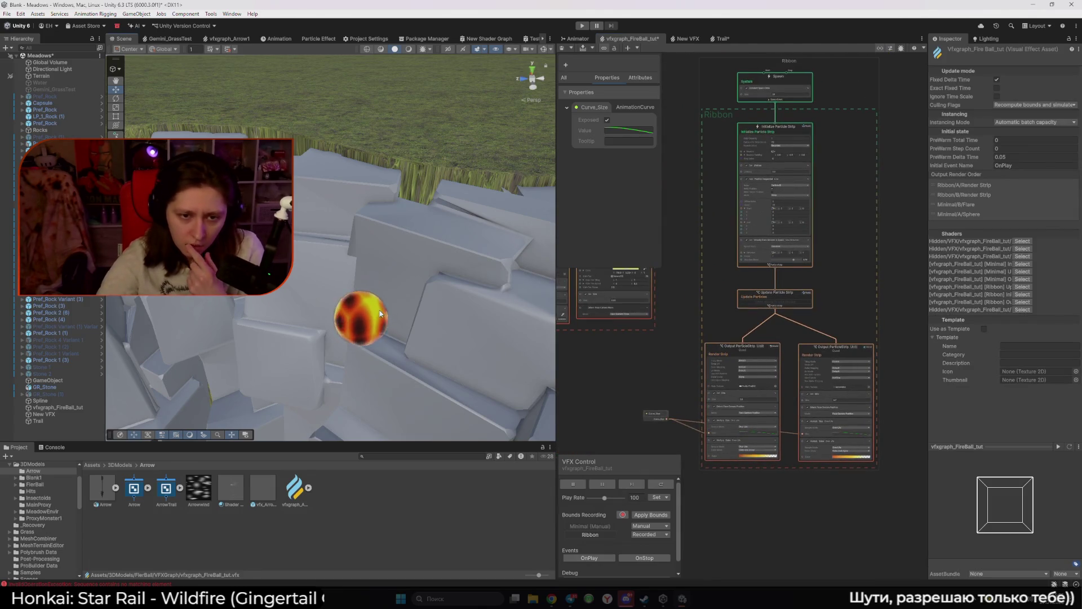
Step: Frame the fireball and drag it to new spots to preview its ribbon
click(341, 302)
key(f)
mouse_move(337, 297)
mouse_down()
mouse_move(403, 248)
mouse_move(428, 172)
mouse_move(262, 270)
mouse_move(248, 265)
mouse_up()
mouse_move(293, 221)
mouse_down()
mouse_move(395, 193)
mouse_move(428, 276)
mouse_move(194, 333)
mouse_move(231, 351)
mouse_move(449, 196)
mouse_move(388, 250)
mouse_move(140, 325)
mouse_move(230, 316)
mouse_move(445, 237)
mouse_move(459, 183)
mouse_move(193, 325)
mouse_move(423, 193)
mouse_move(235, 295)
mouse_move(208, 327)
mouse_move(365, 204)
mouse_move(336, 304)
mouse_move(361, 331)
mouse_up()
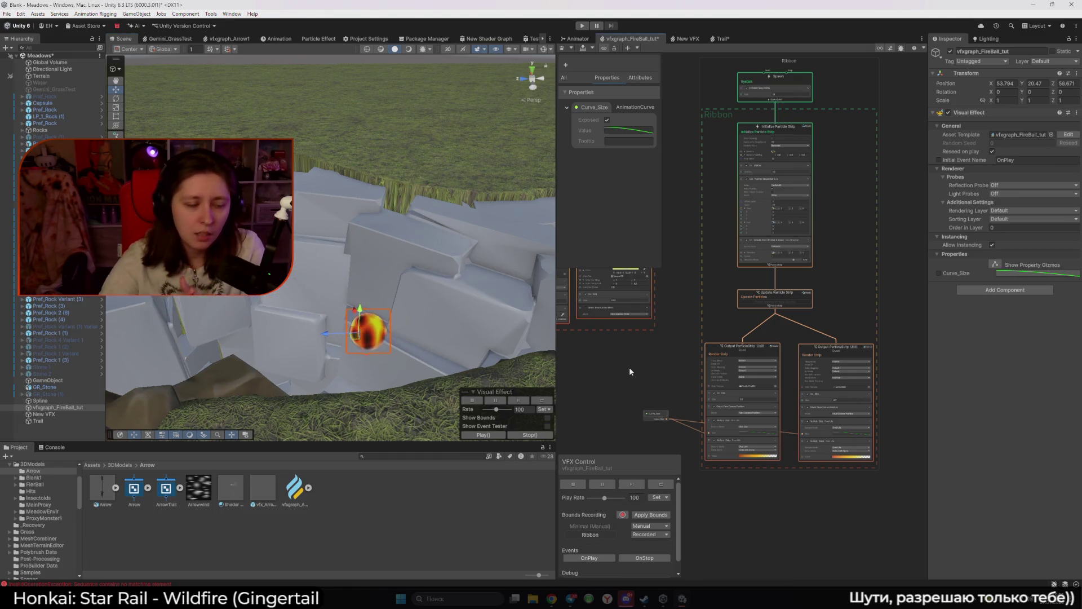
Step: Select vfxgraph_FireBall_tut and toggle the Curve_Size property override on and off
click(69, 408)
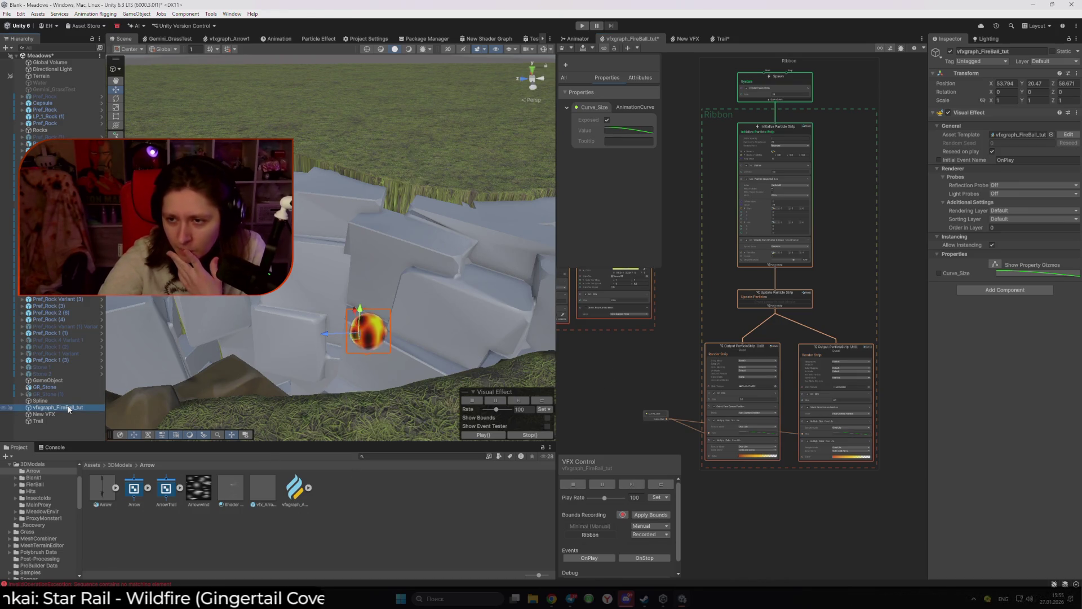
click(939, 274)
click(939, 273)
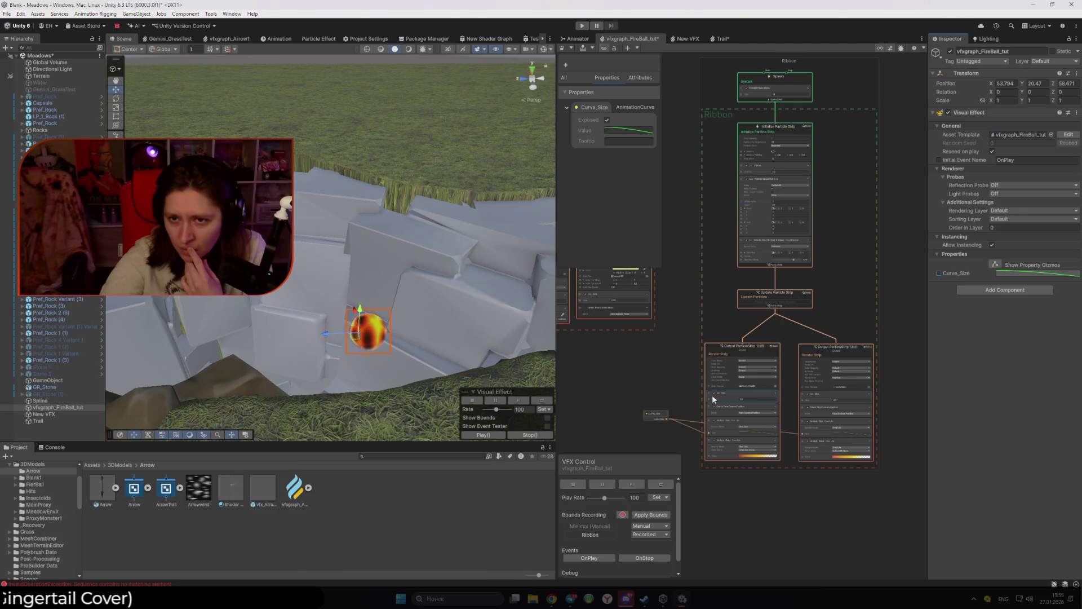
scroll(701, 350, up, 3)
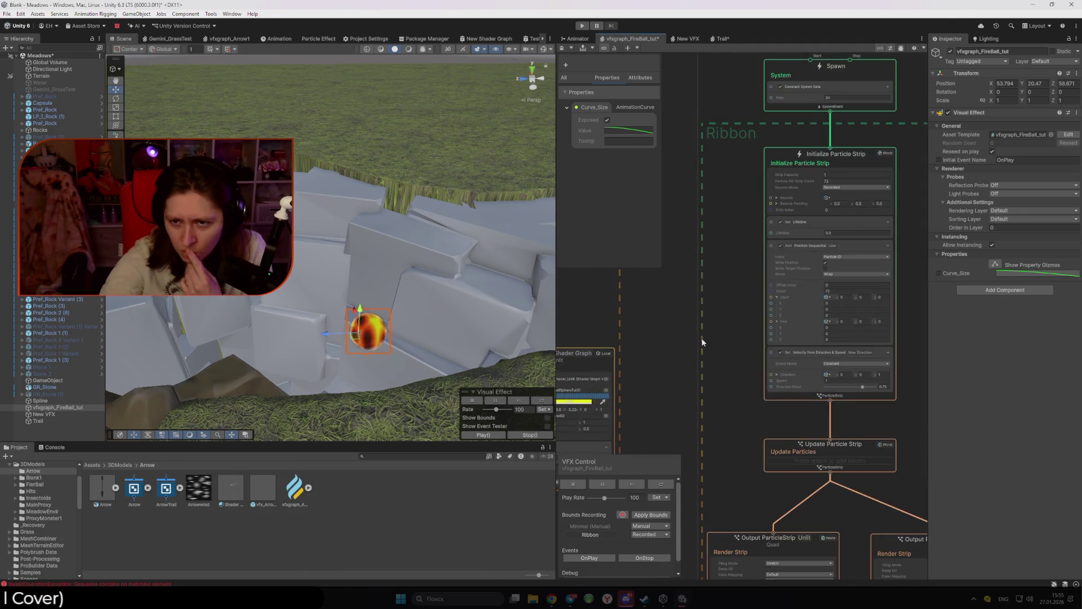
Step: Try scaling the fireball to about 3x, then undo back to scale 1
scroll(702, 342, down, 5)
scroll(652, 384, up, 4)
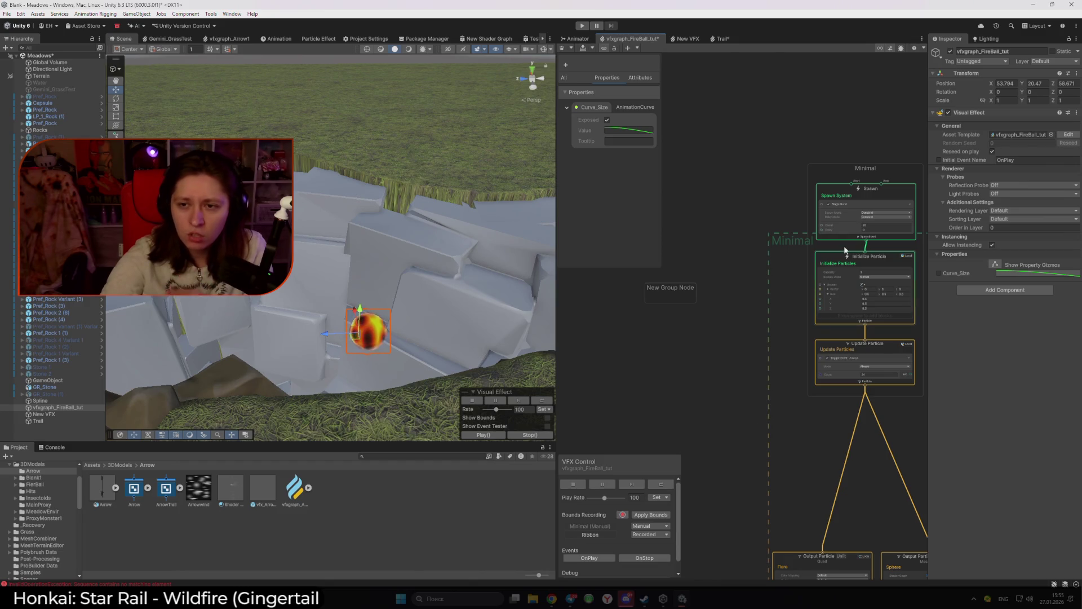
scroll(845, 250, down, 3)
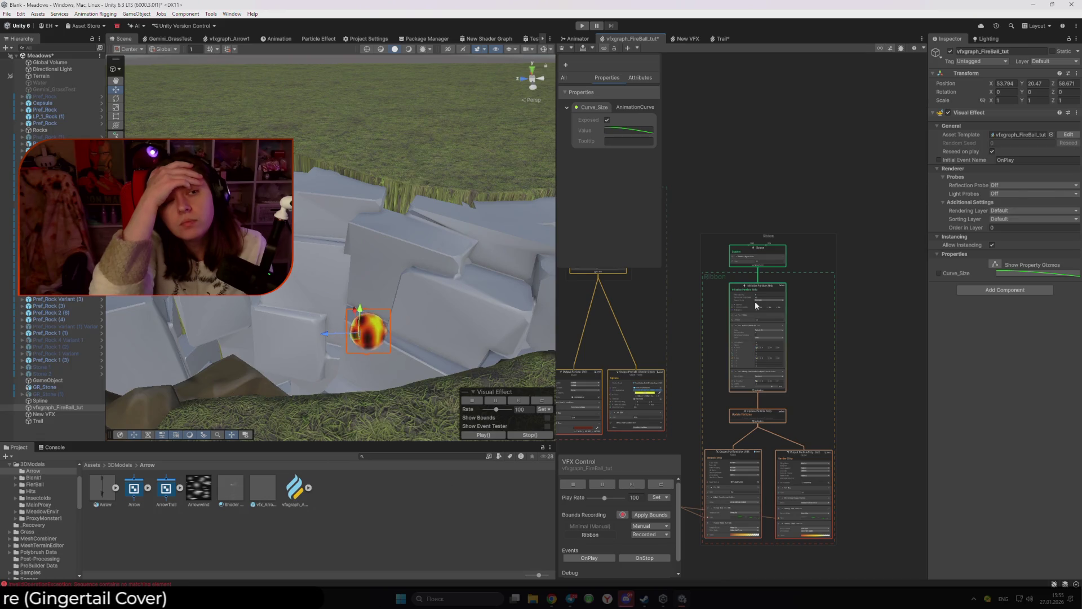
key(e)
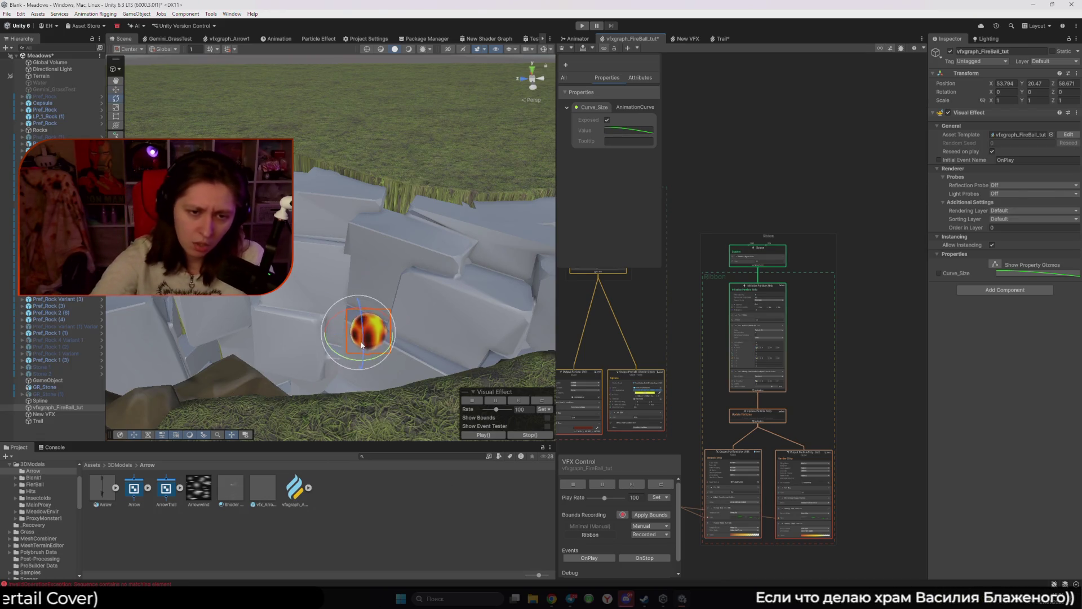
key(r)
mouse_move(360, 337)
mouse_down()
mouse_move(445, 285)
mouse_move(504, 180)
mouse_move(417, 265)
mouse_move(242, 316)
mouse_move(397, 287)
mouse_up()
key(w)
key(ctrl+z)
key(ctrl+z)
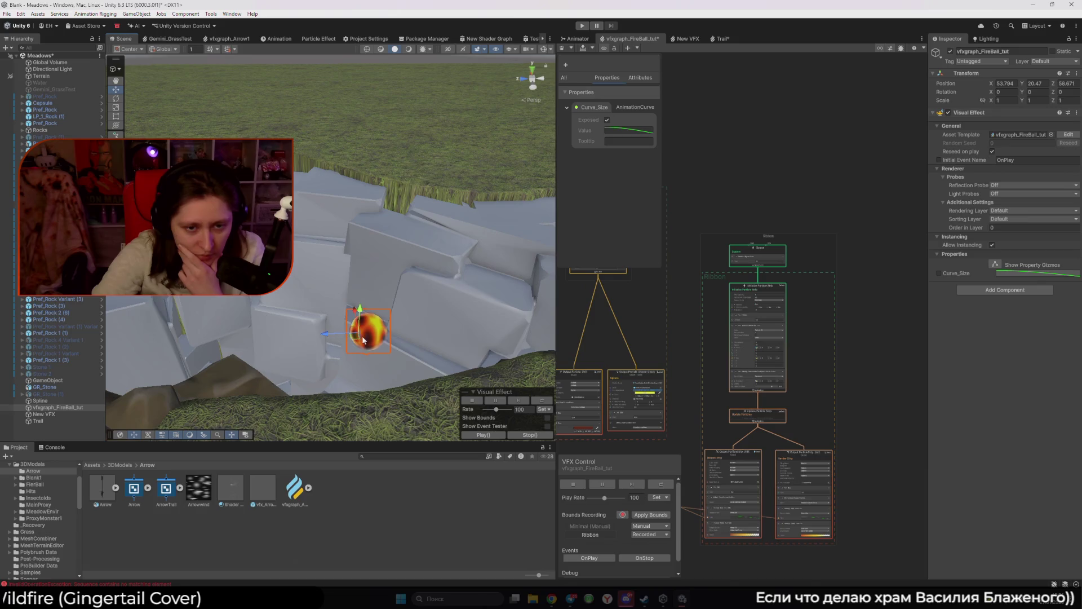
Step: Move the fireball up and left, try a 5x enlargement, then undo it
mouse_move(358, 334)
mouse_down()
mouse_move(293, 316)
mouse_move(313, 109)
mouse_move(282, 175)
mouse_move(262, 316)
mouse_move(459, 184)
mouse_move(309, 270)
mouse_move(302, 284)
mouse_up()
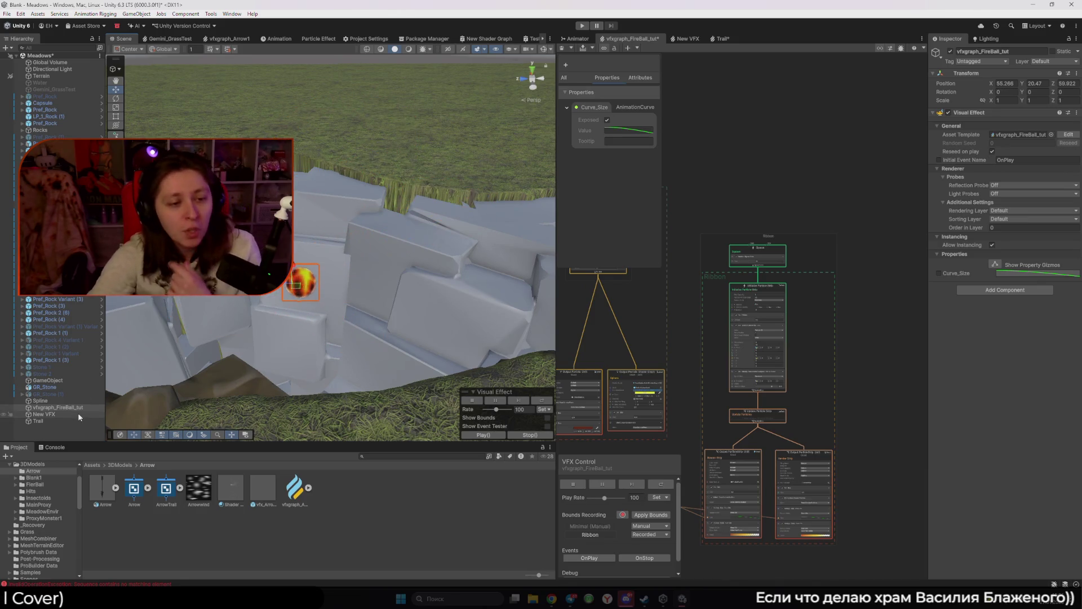
click(82, 413)
click(83, 407)
key(r)
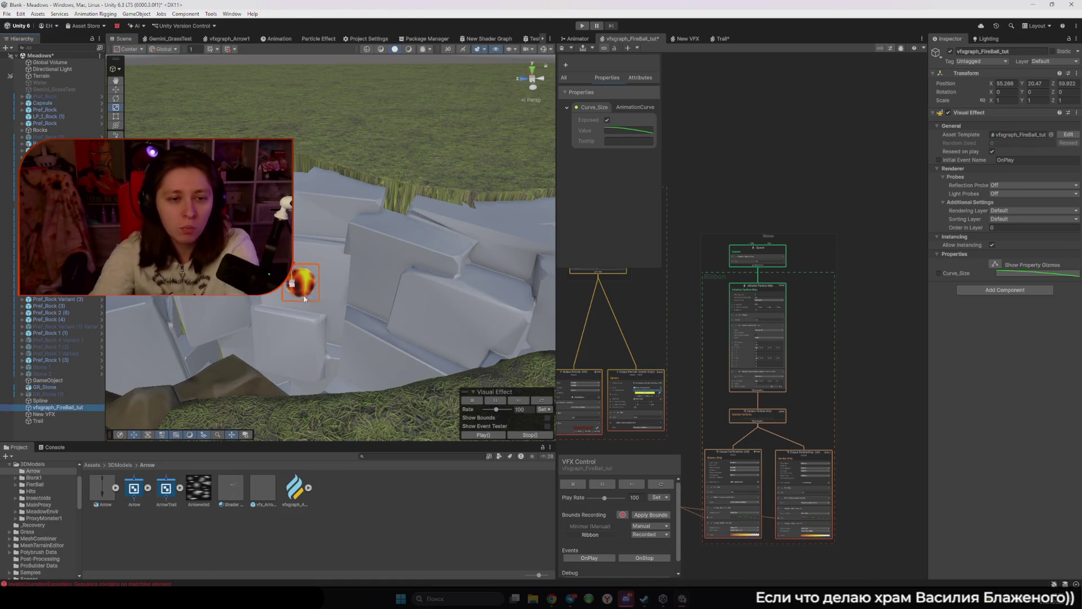
mouse_move(293, 283)
mouse_down()
mouse_move(383, 281)
mouse_move(447, 156)
mouse_move(431, 186)
mouse_up()
key(w)
key(ctrl+z)
key(ctrl+z)
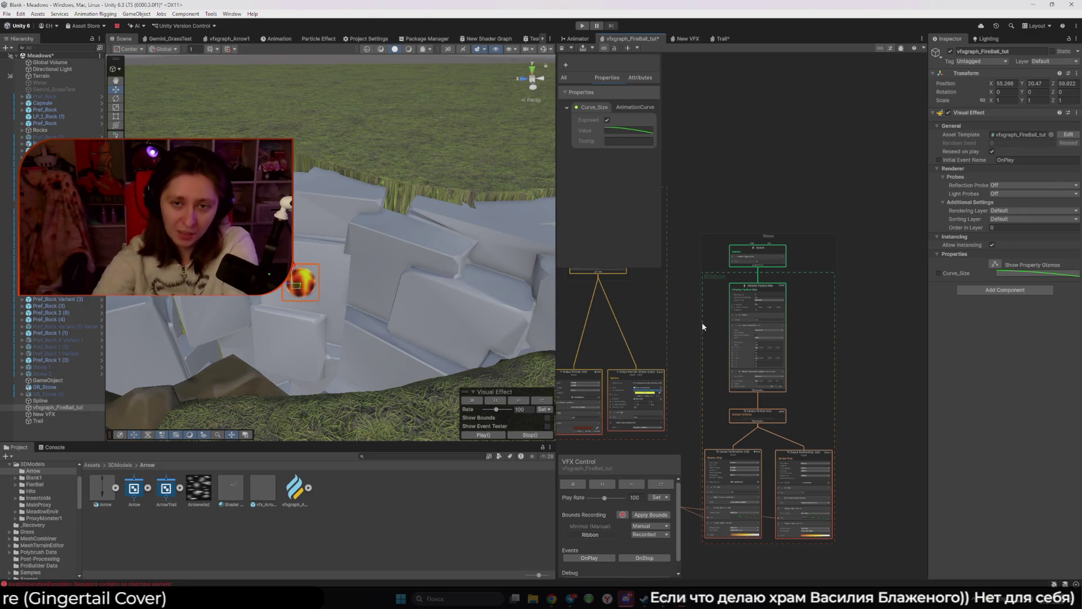
scroll(809, 375, down, 2)
Step: Drag the Flare output node up and place the Sphere output node beside it under Update Particle
scroll(803, 303, up, 4)
scroll(803, 303, down, 5)
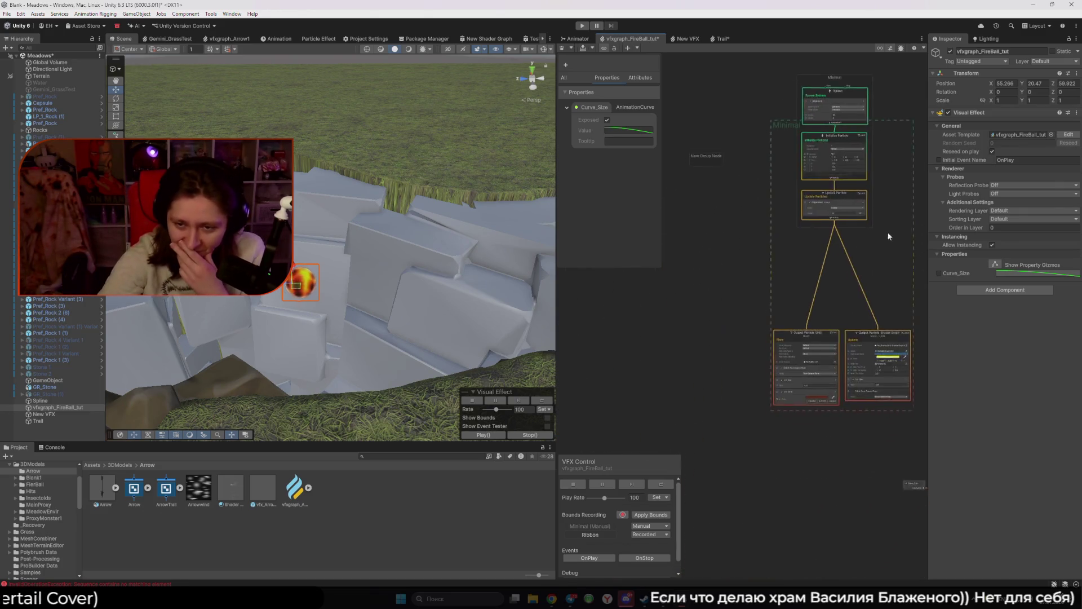
drag(763, 345, 691, 164)
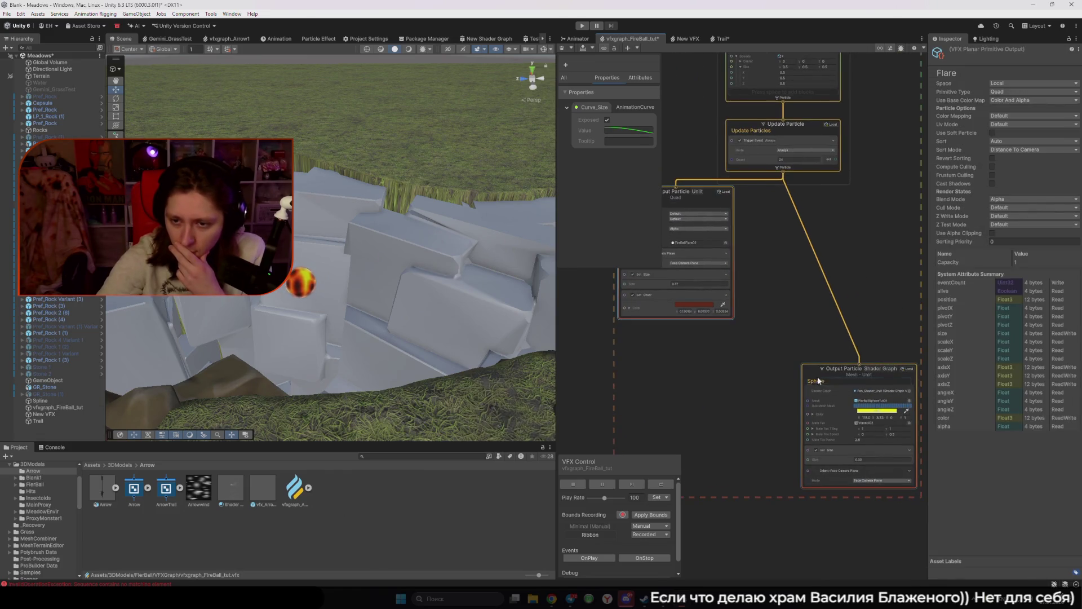
drag(813, 373, 813, 200)
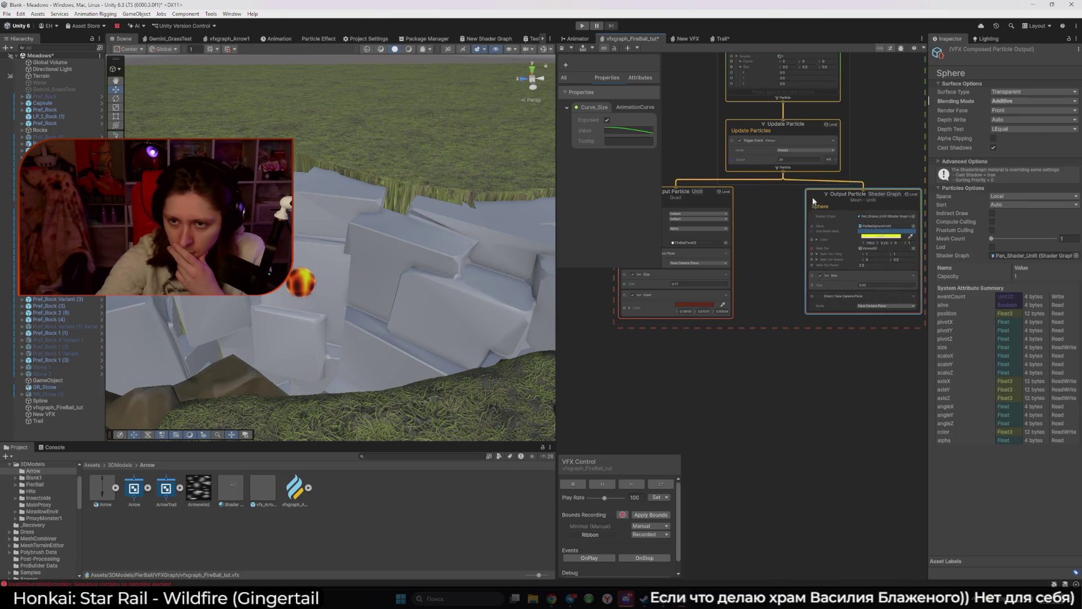
click(798, 206)
scroll(837, 277, up, 5)
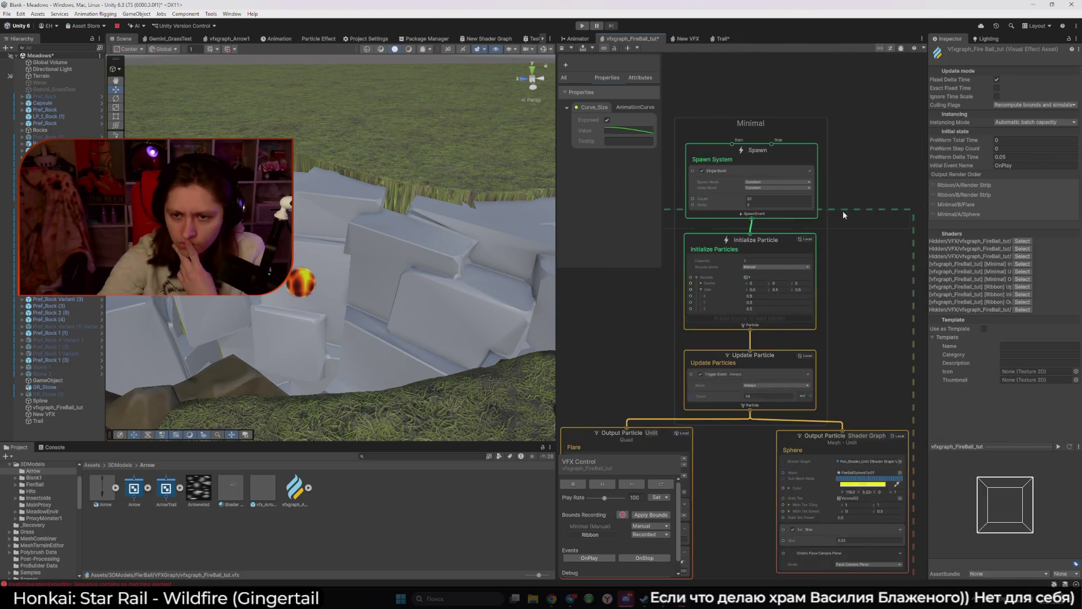
scroll(839, 361, up, 2)
scroll(867, 303, down, 2)
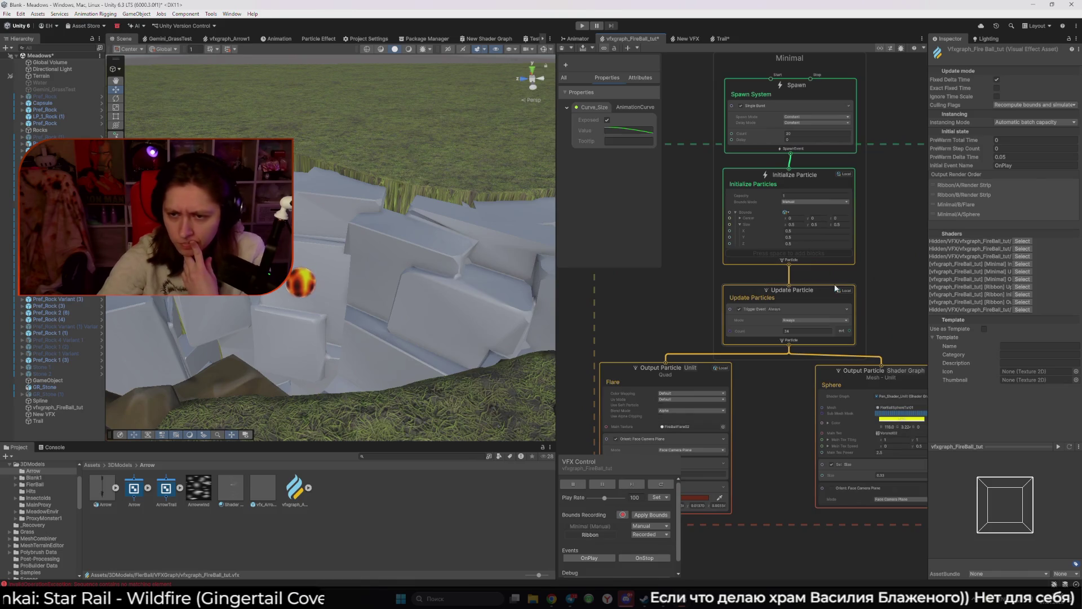
click(296, 283)
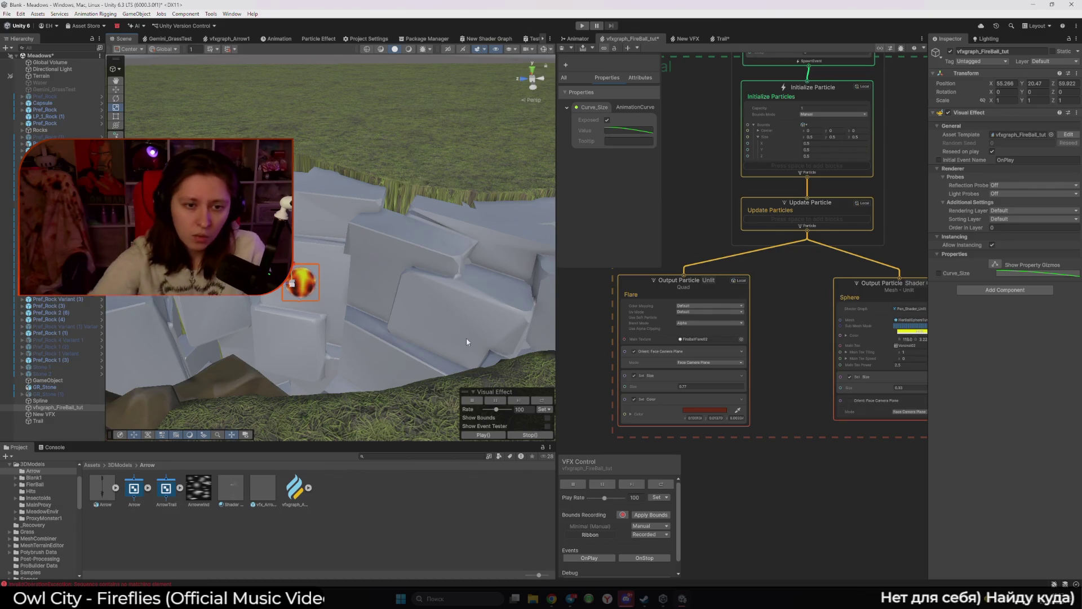
scroll(676, 282, down, 5)
Step: Set the Ribbon strip's Lifetime to 3 and drag the fireball to preview its long trail
scroll(775, 324, up, 8)
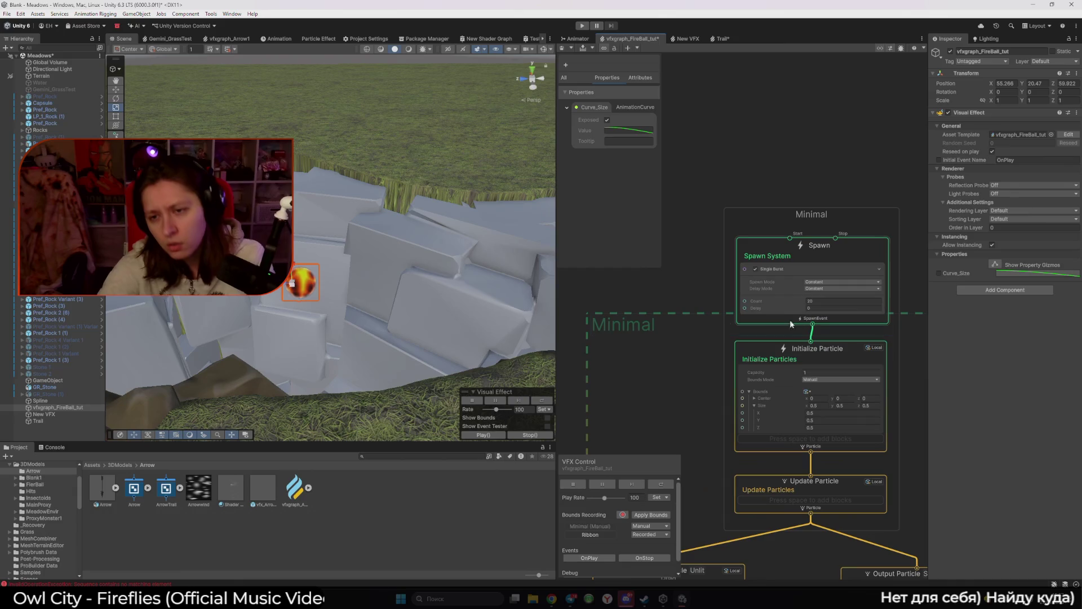
key(a)
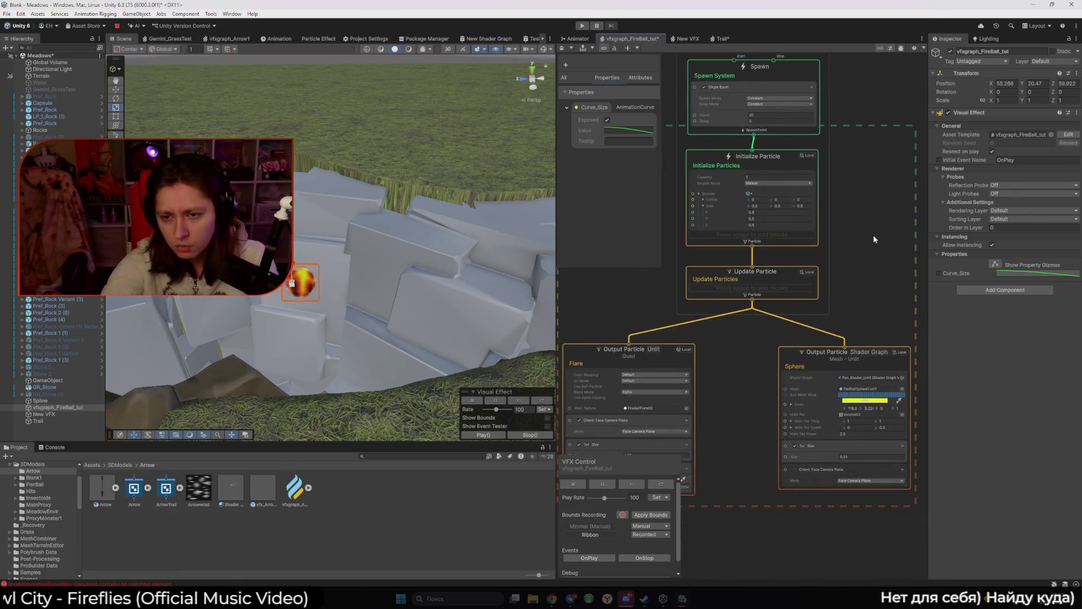
scroll(770, 302, down, 5)
click(776, 378)
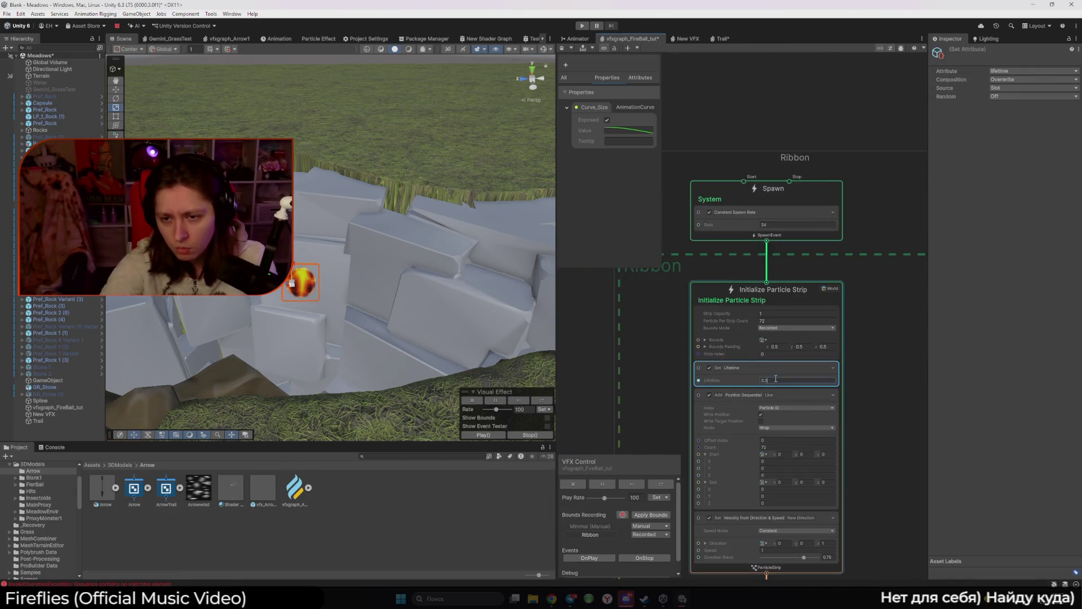
text(3)
click(312, 294)
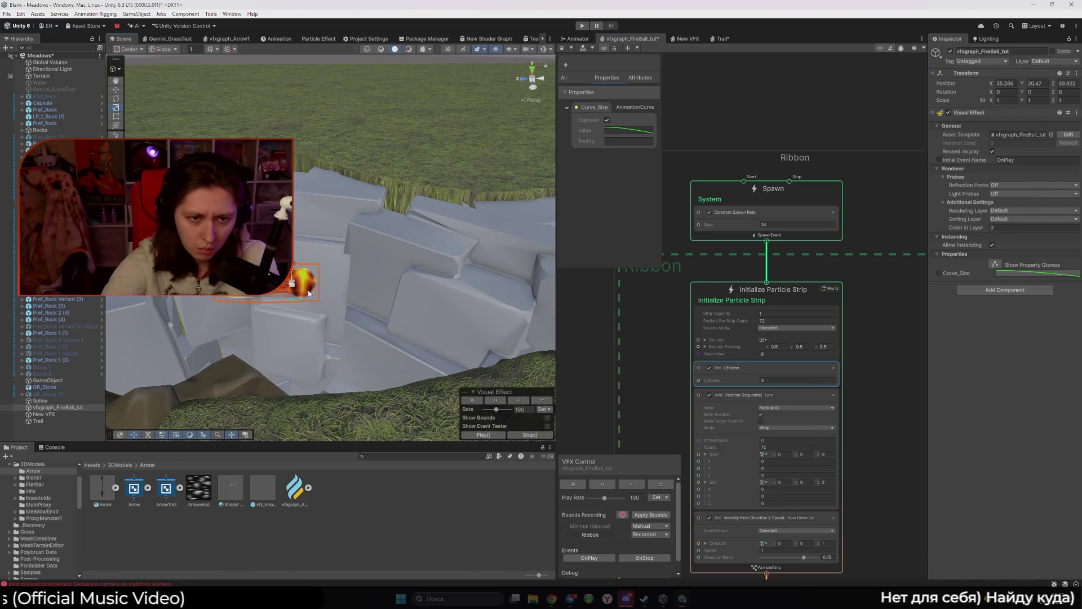
mouse_move(299, 290)
mouse_down()
mouse_move(416, 298)
mouse_move(447, 443)
mouse_move(418, 361)
mouse_move(413, 372)
mouse_up()
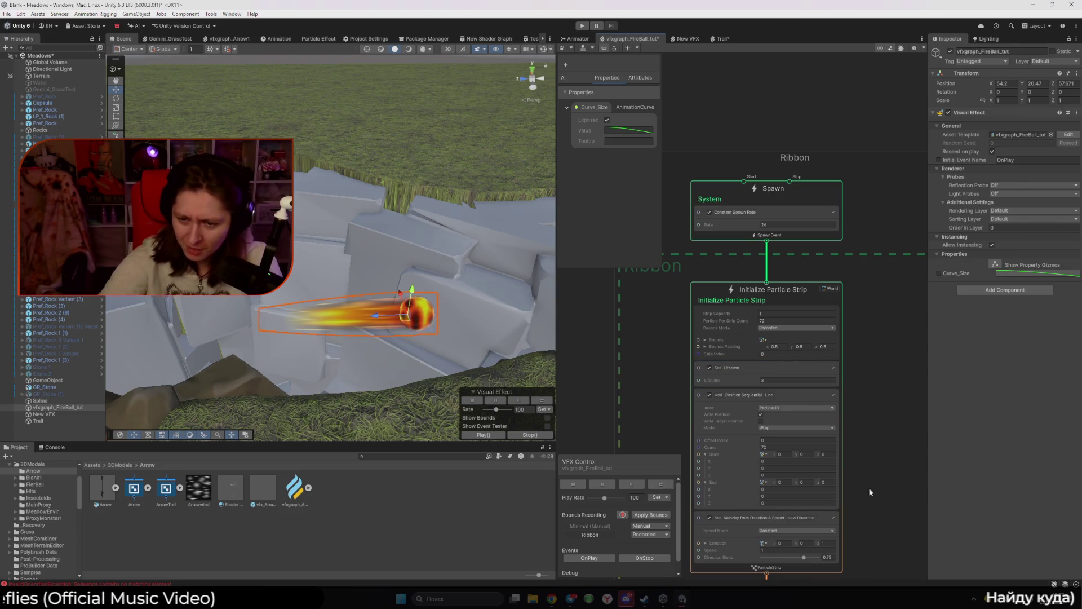
scroll(869, 486, down, 5)
click(834, 384)
Step: Set the Ribbon's velocity direction Z to 1 and preview the fireball's reversed trail
text(1)
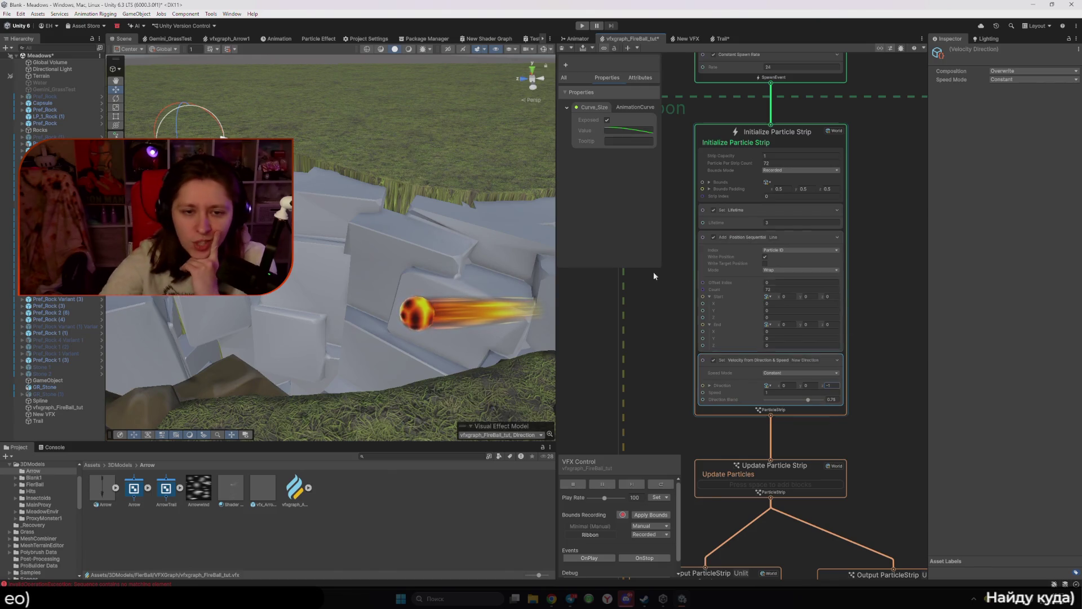
click(420, 325)
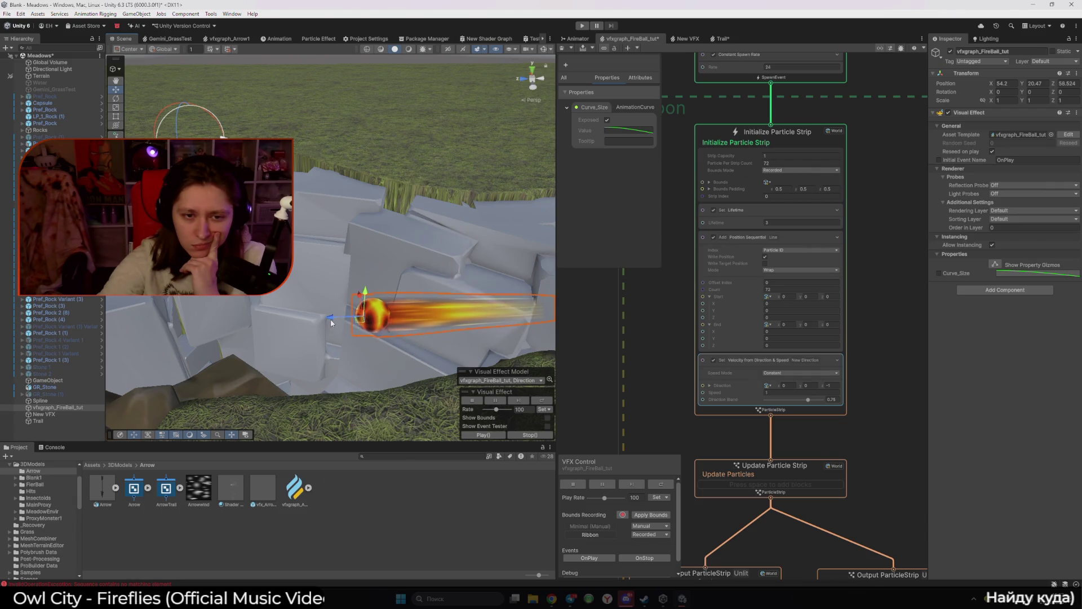
click(891, 393)
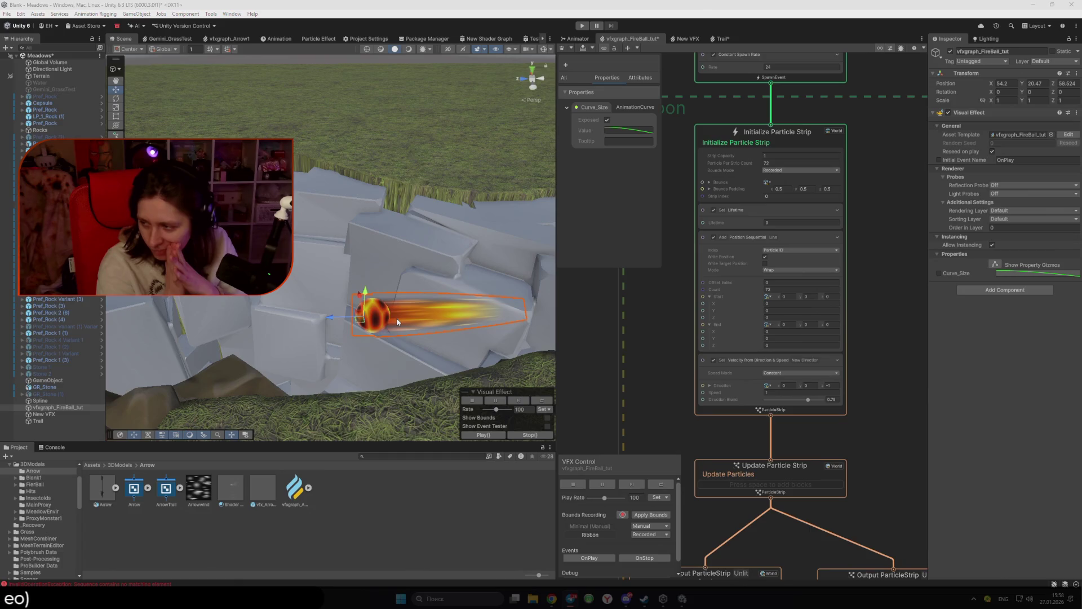
double_click(69, 408)
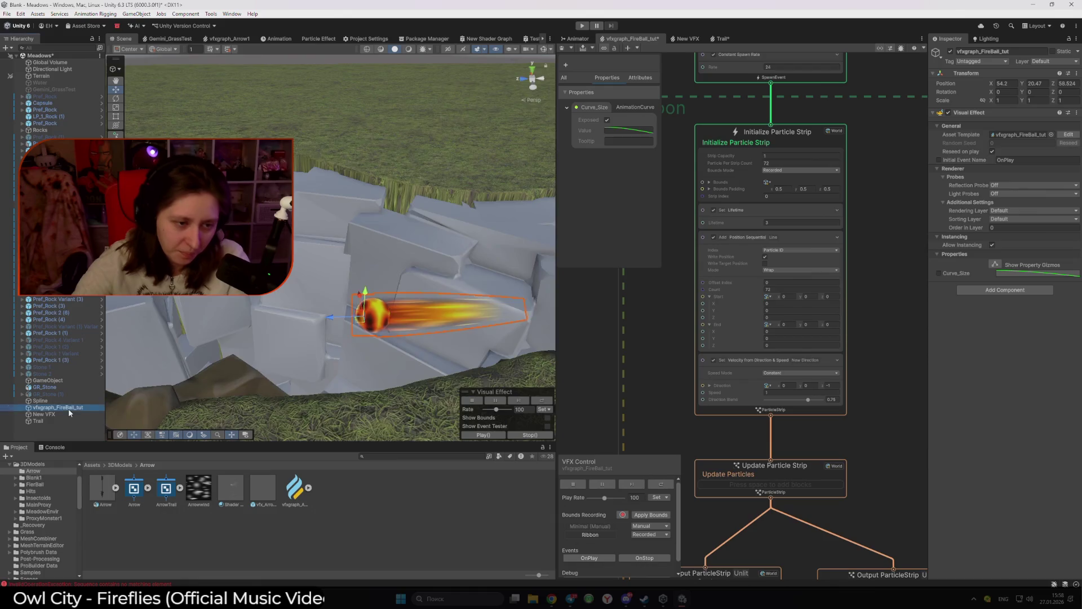
Step: Rename vfxgraph_FireBall_tut to VFX_FireBall by removing the _tut suffix
click(92, 408)
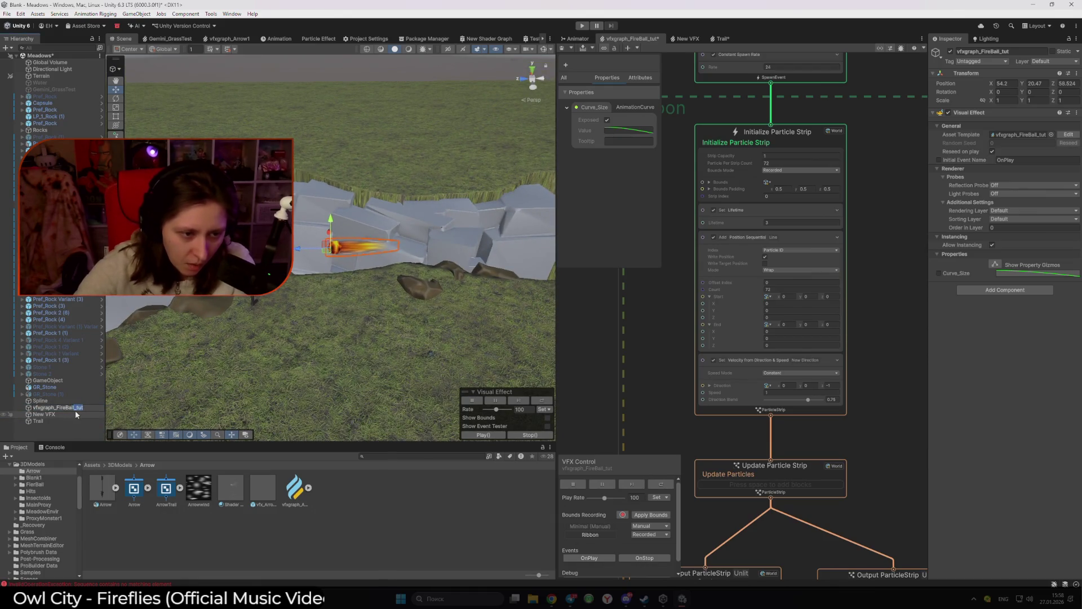
key(BackSpace)
text(VFX_FireBall)
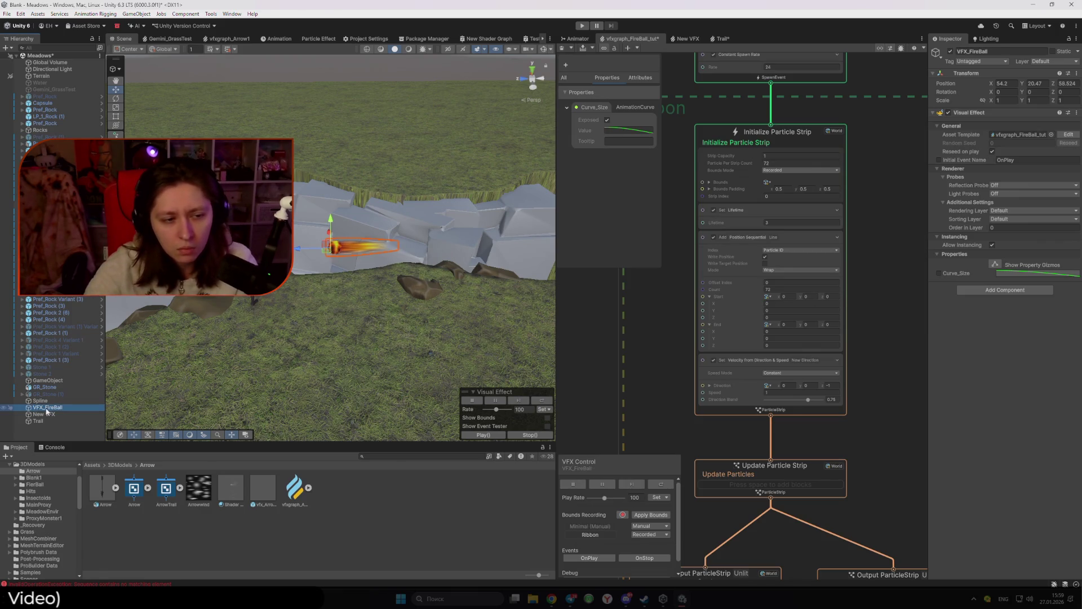
click(360, 499)
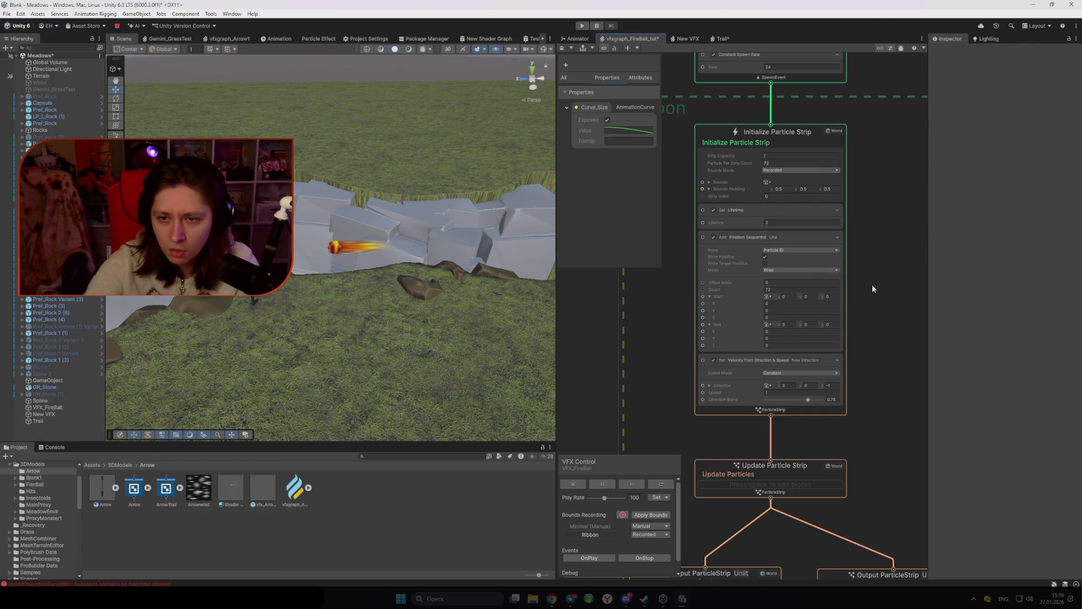
Step: Change the Ribbon's velocity direction Z to -1 so the trail points back
click(829, 391)
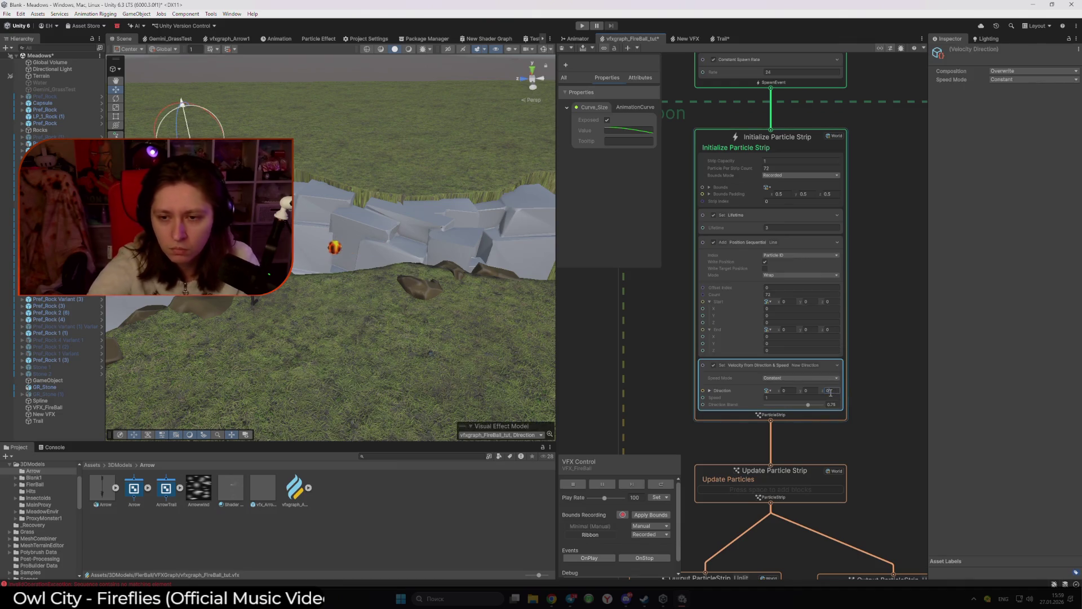
click(336, 248)
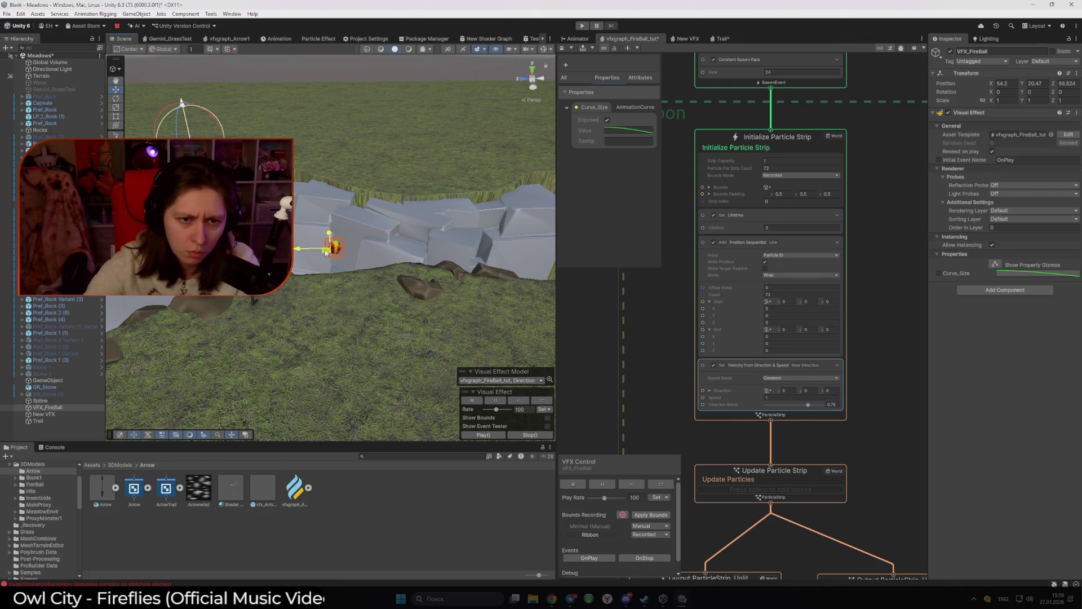
click(830, 391)
text(-1)
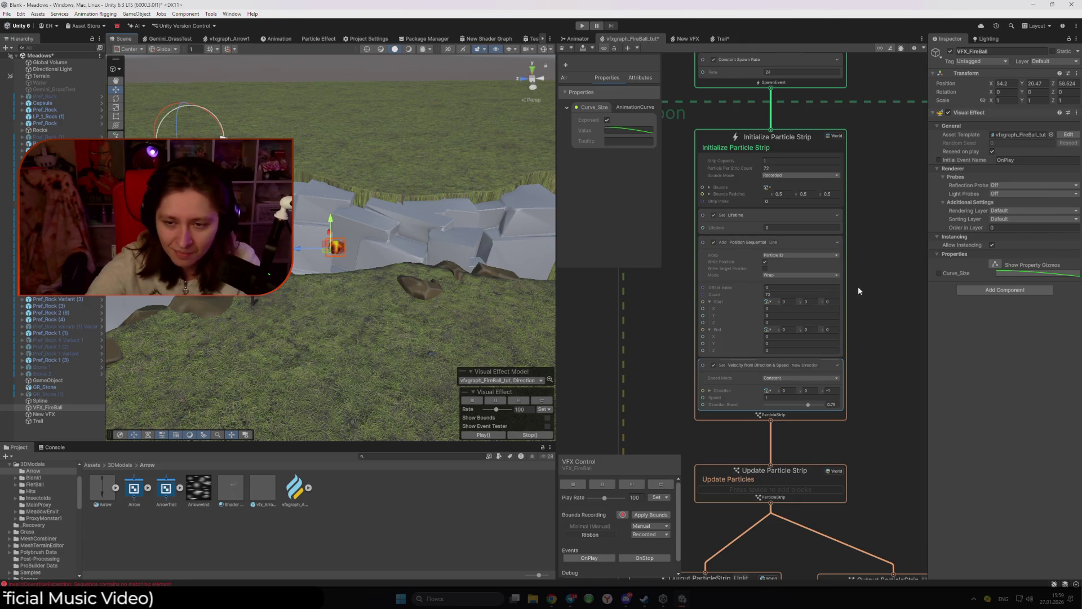
drag(860, 238, 870, 340)
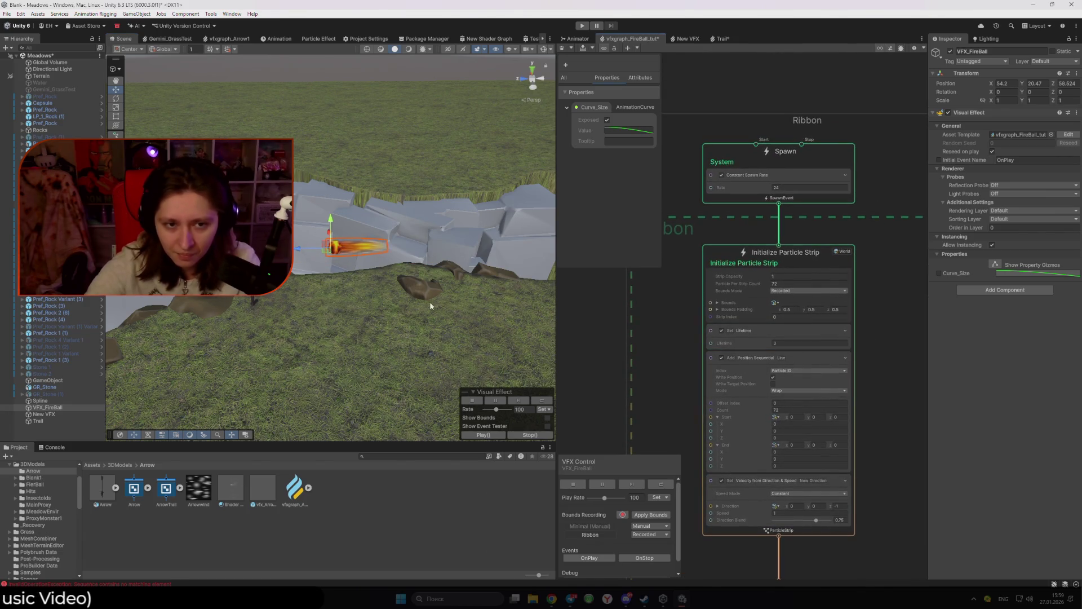
Step: Set the Ribbon strip's Lifetime to 0.3 and drag the fireball across the grass to test the trail
drag(398, 289, 373, 292)
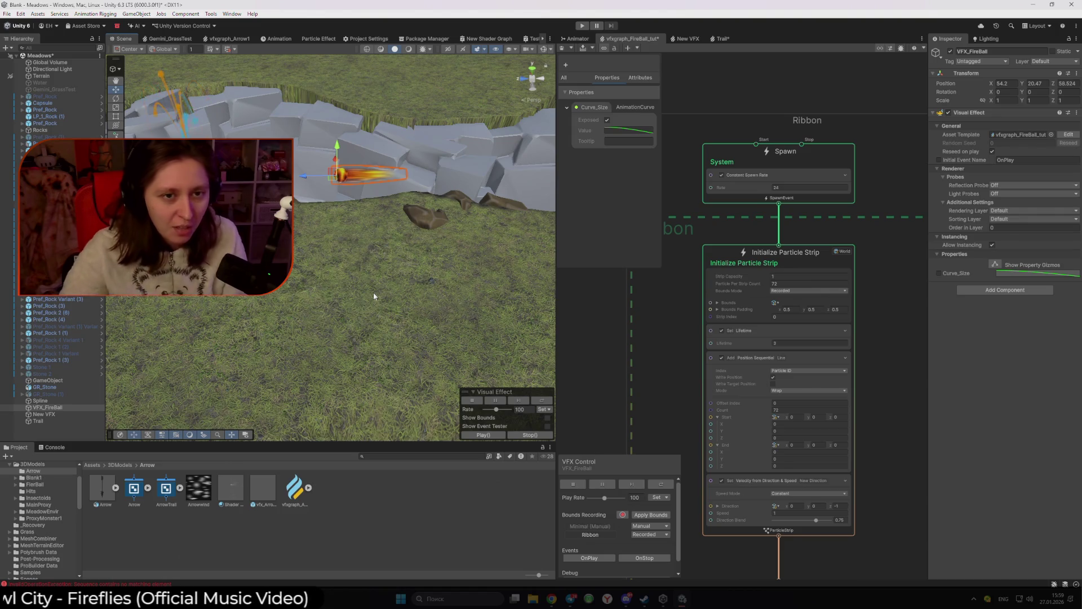
mouse_move(342, 153)
mouse_down()
mouse_move(360, 77)
mouse_move(344, 170)
mouse_up()
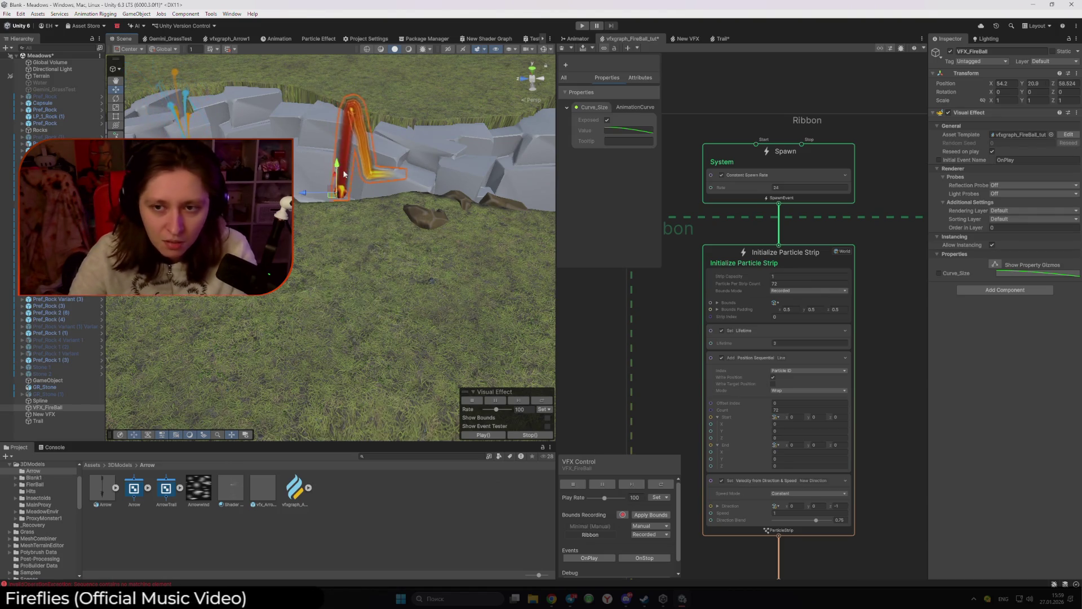
click(798, 342)
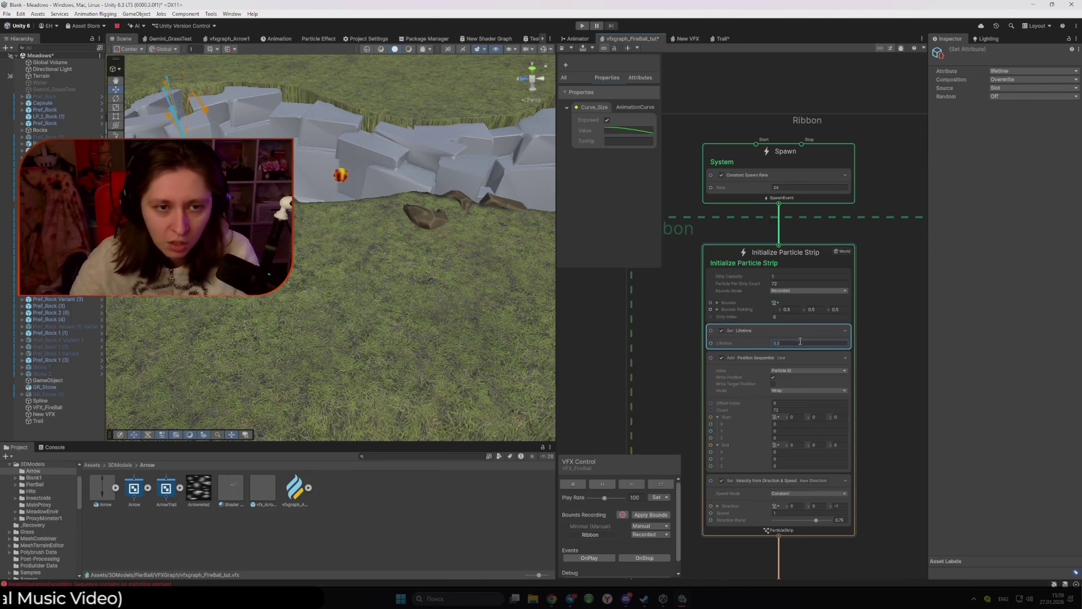
click(338, 177)
mouse_move(354, 266)
mouse_down()
mouse_move(369, 360)
mouse_move(417, 301)
mouse_move(334, 151)
mouse_up()
mouse_move(329, 218)
mouse_down()
mouse_move(332, 405)
mouse_move(359, 204)
mouse_up()
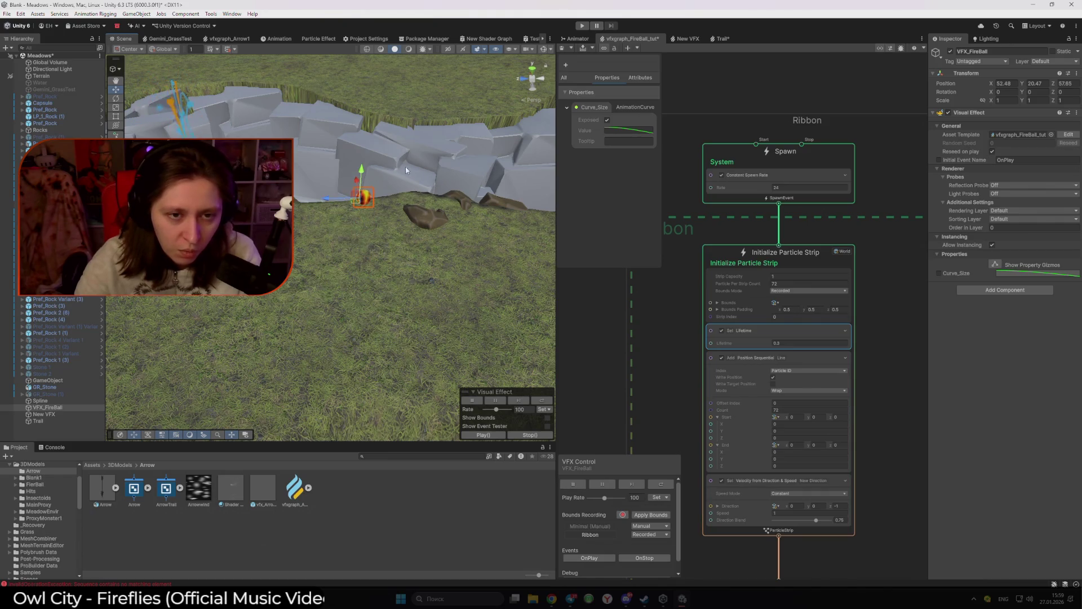
mouse_move(354, 209)
mouse_down()
mouse_move(335, 369)
mouse_move(336, 320)
mouse_move(286, 300)
mouse_move(265, 271)
mouse_move(496, 281)
mouse_move(358, 264)
mouse_move(304, 269)
mouse_up()
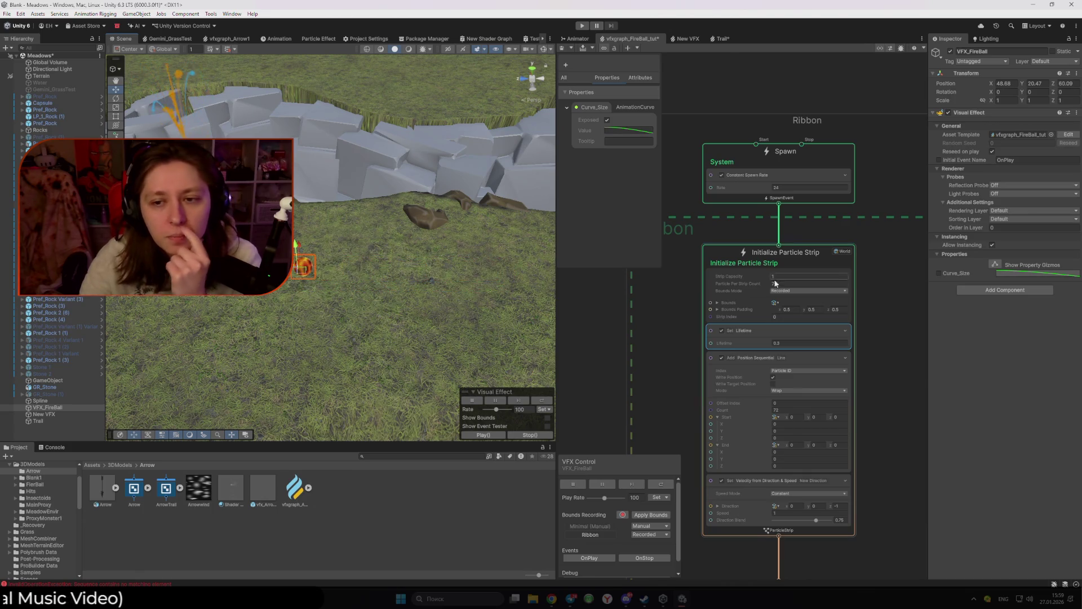
Step: Change the Lifetime to 1 and drag the fireball again to see the longer trail
click(788, 344)
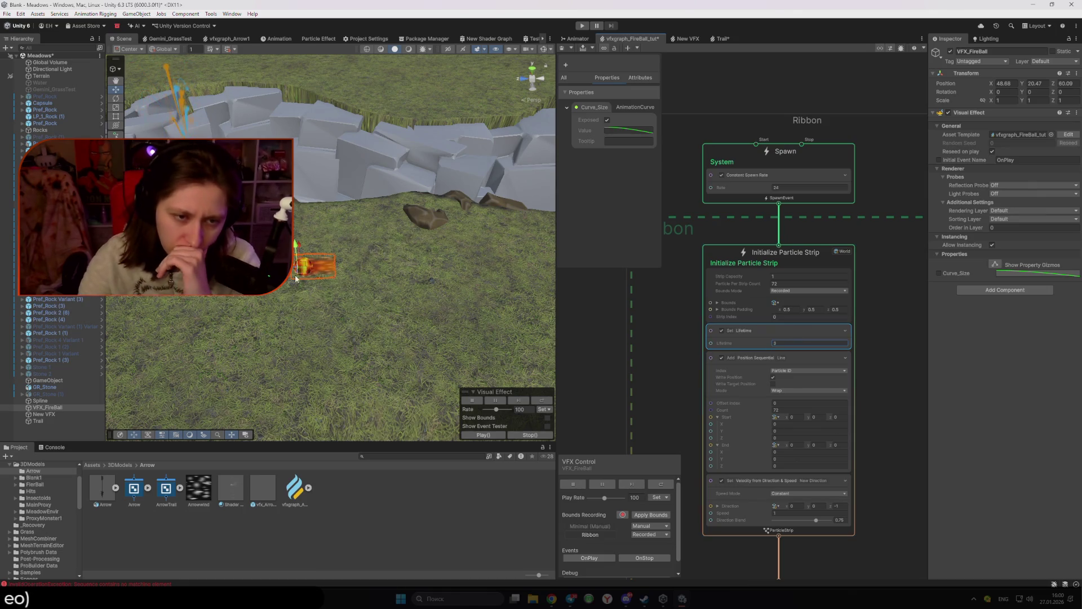
drag(332, 277, 389, 287)
scroll(292, 273, up, 2)
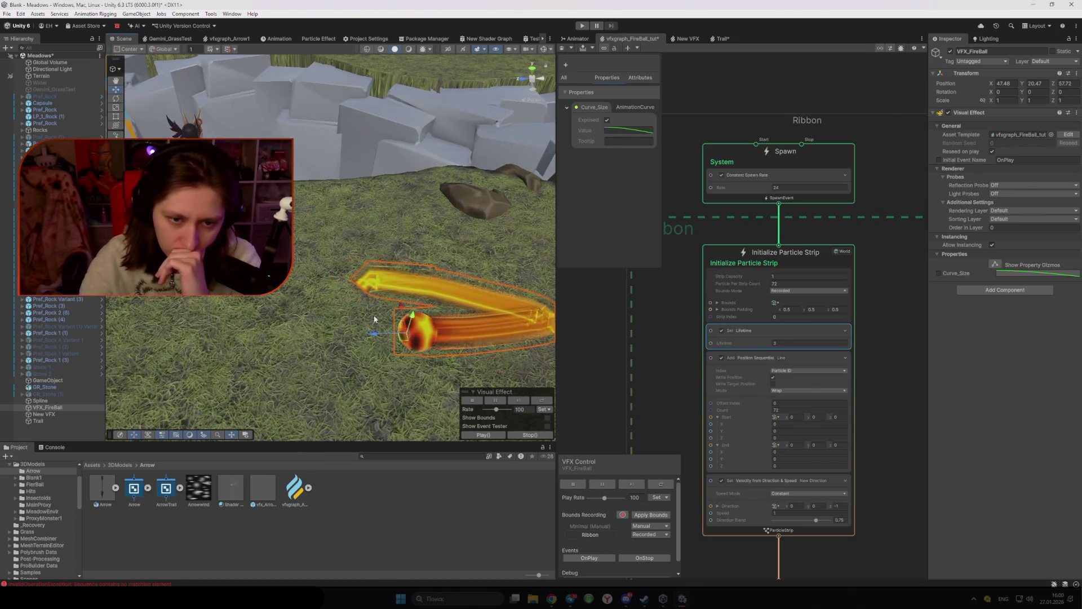
scroll(632, 370, down, 5)
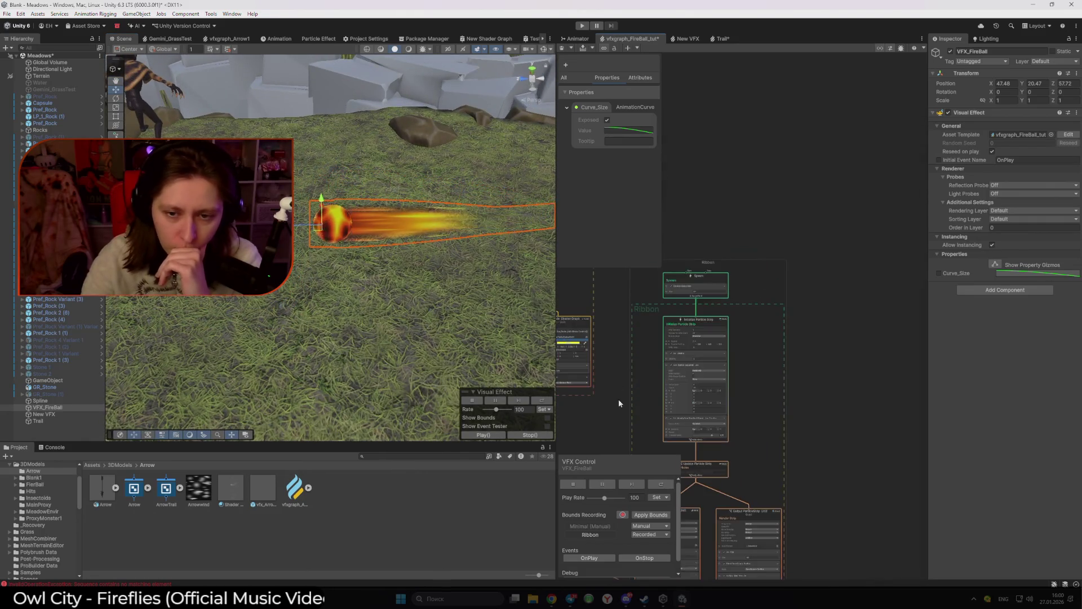
Step: Frame the Sphere output, toggle its original Orient block on and off, then delete it
drag(617, 399, 702, 229)
drag(622, 293, 832, 391)
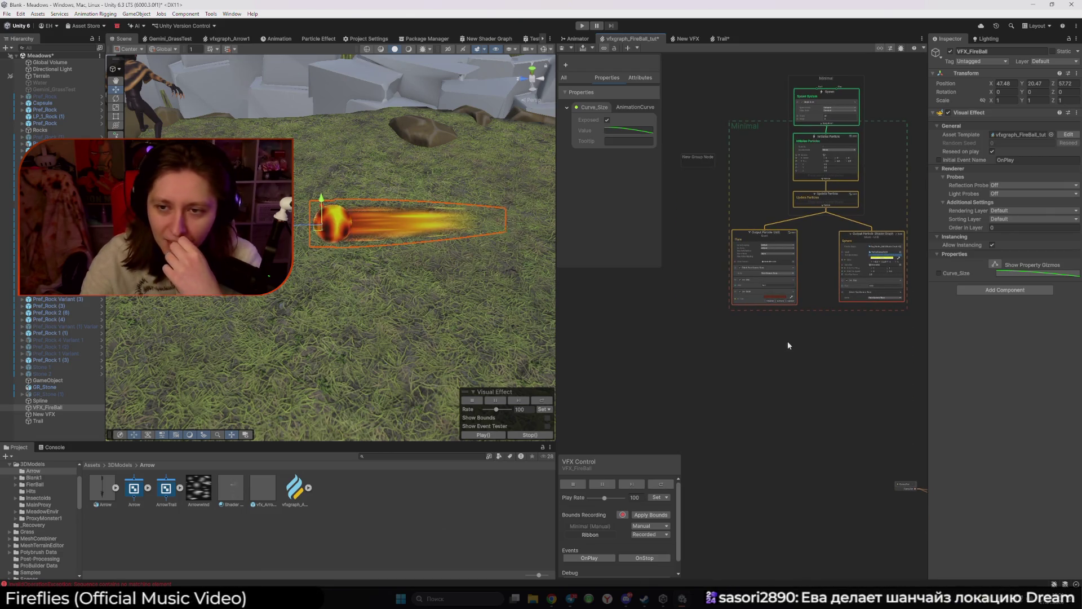
drag(784, 340, 725, 381)
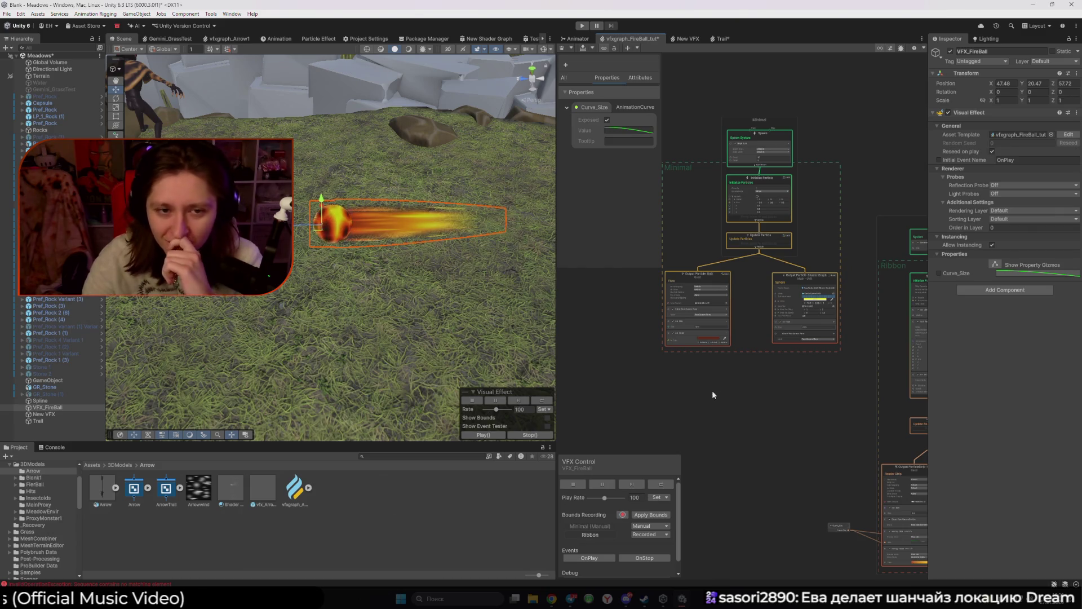
scroll(745, 382, up, 2)
scroll(789, 347, up, 3)
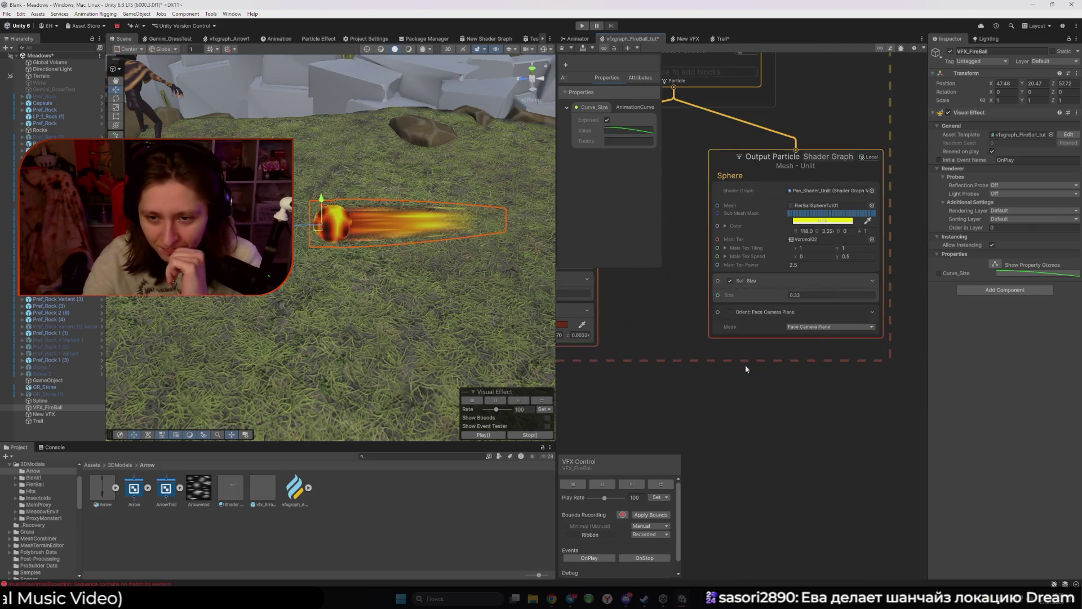
click(730, 314)
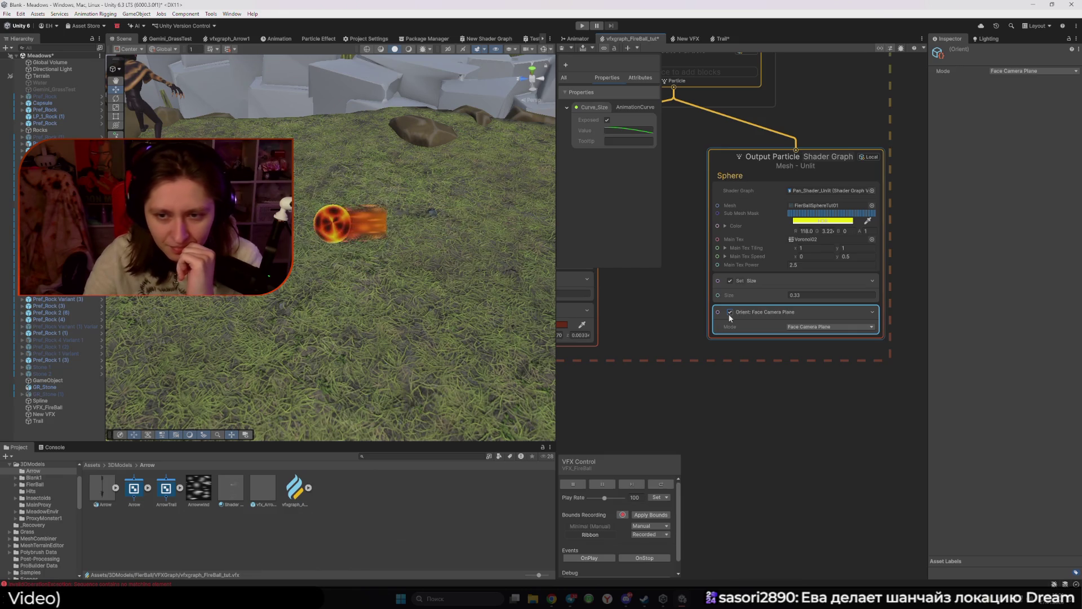
click(729, 313)
key(Delete)
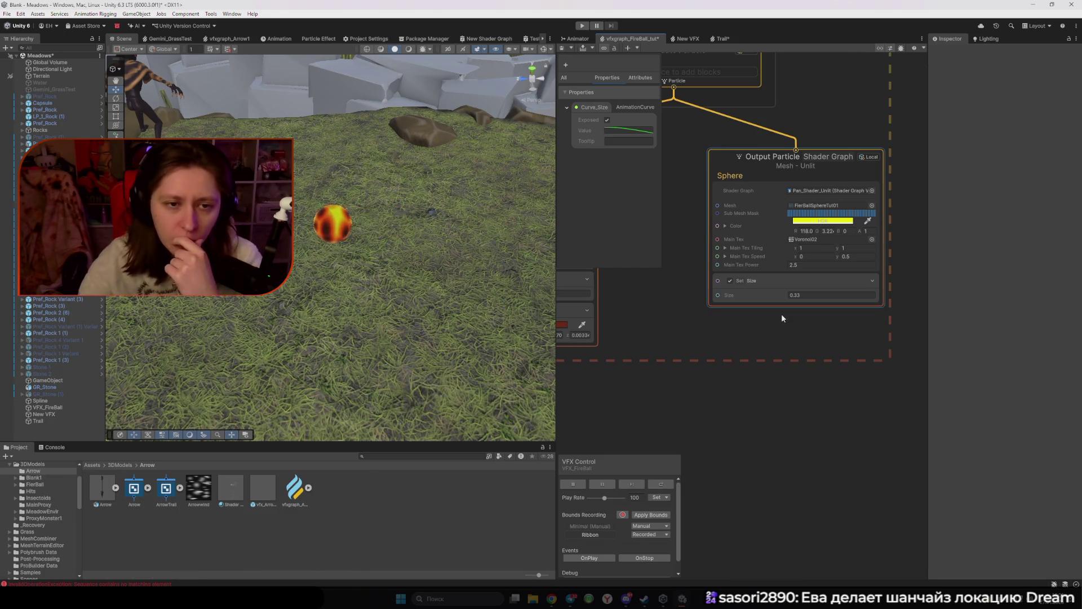
Step: Paste a copied Orient: Face Camera Plane block into the Sphere output and enable it
scroll(739, 350, down, 3)
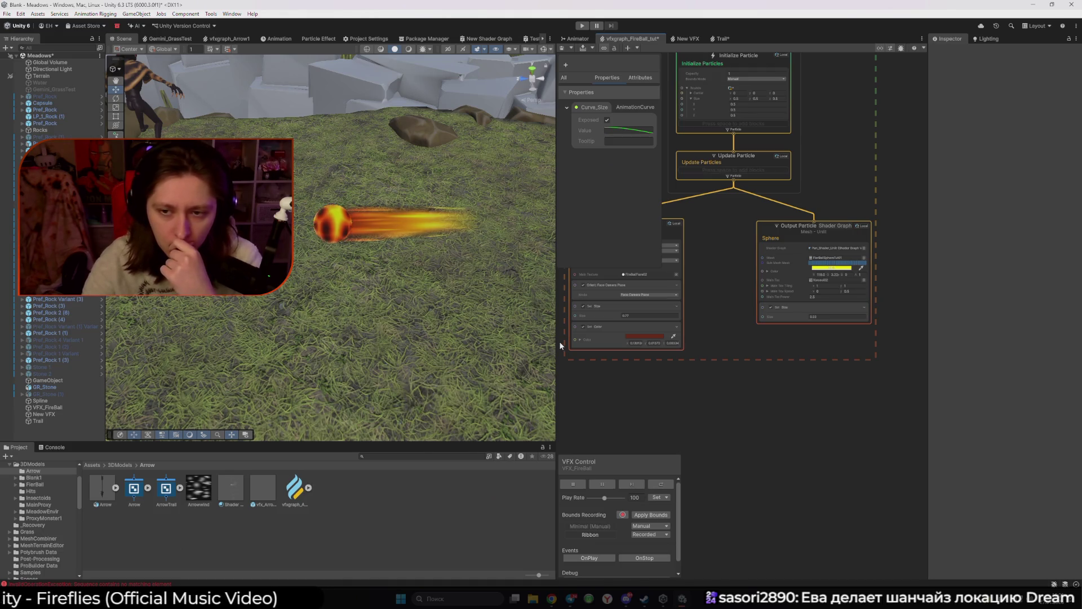
key(ctrl+v)
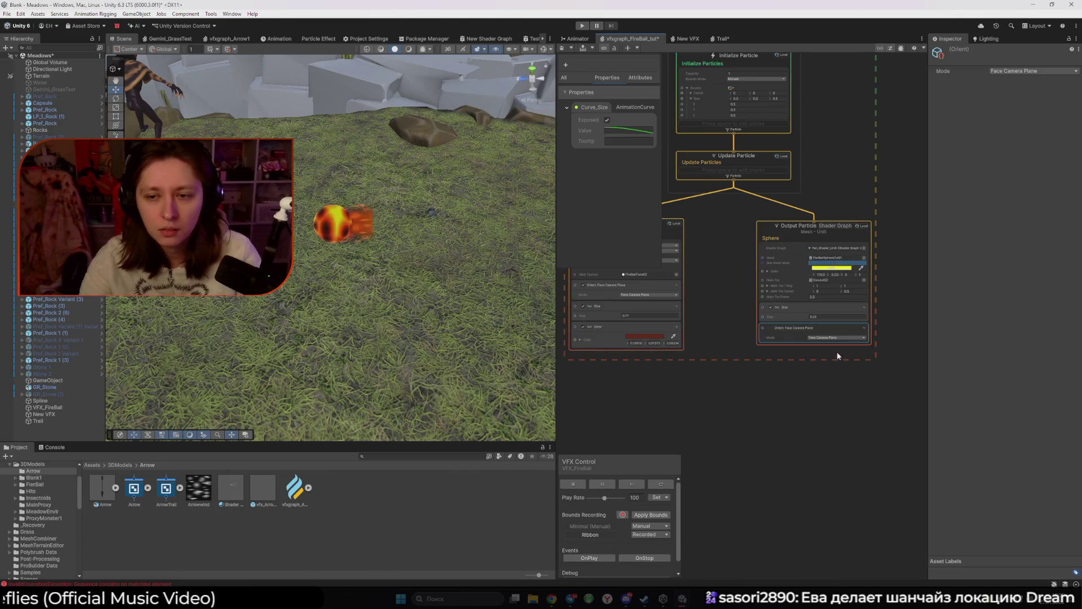
click(770, 328)
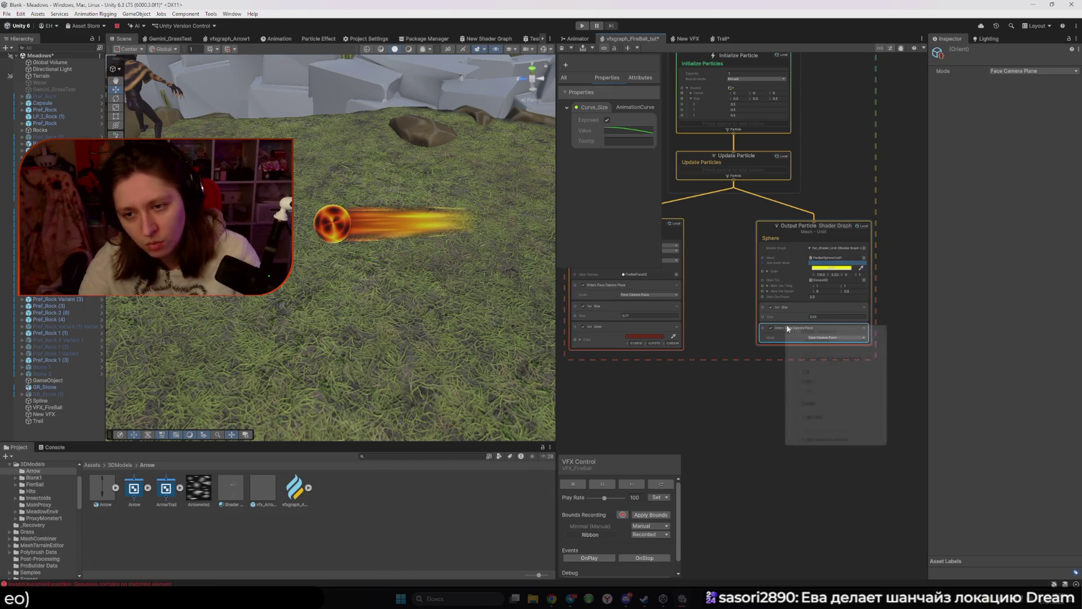
Step: Add a Set Angular Velocity block to the Sphere output by searching 'ang' in Create Block
right_click(786, 326)
right_click(803, 329)
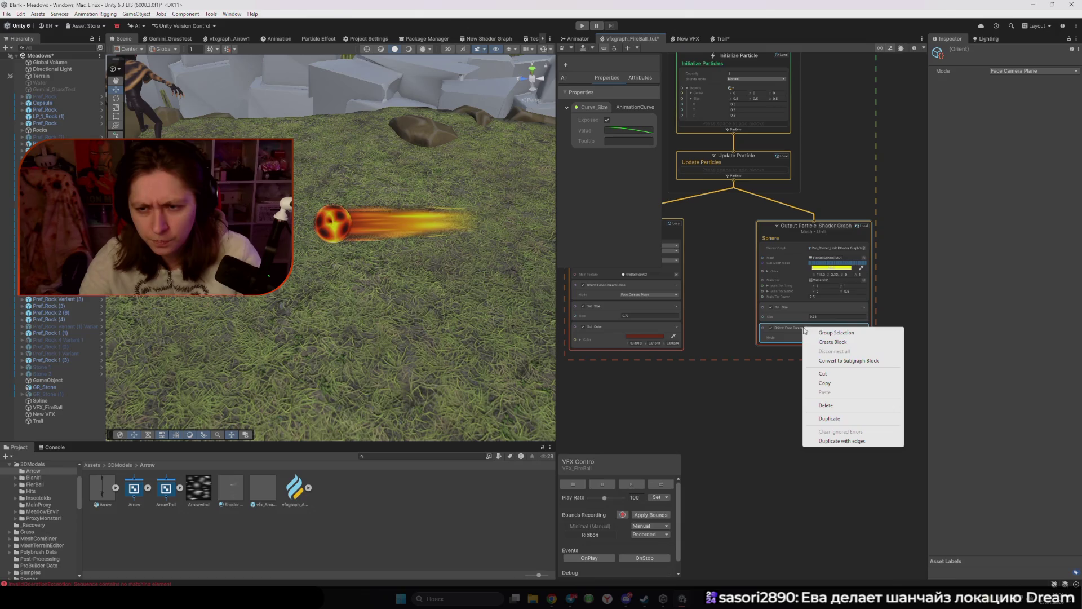
click(833, 334)
right_click(799, 341)
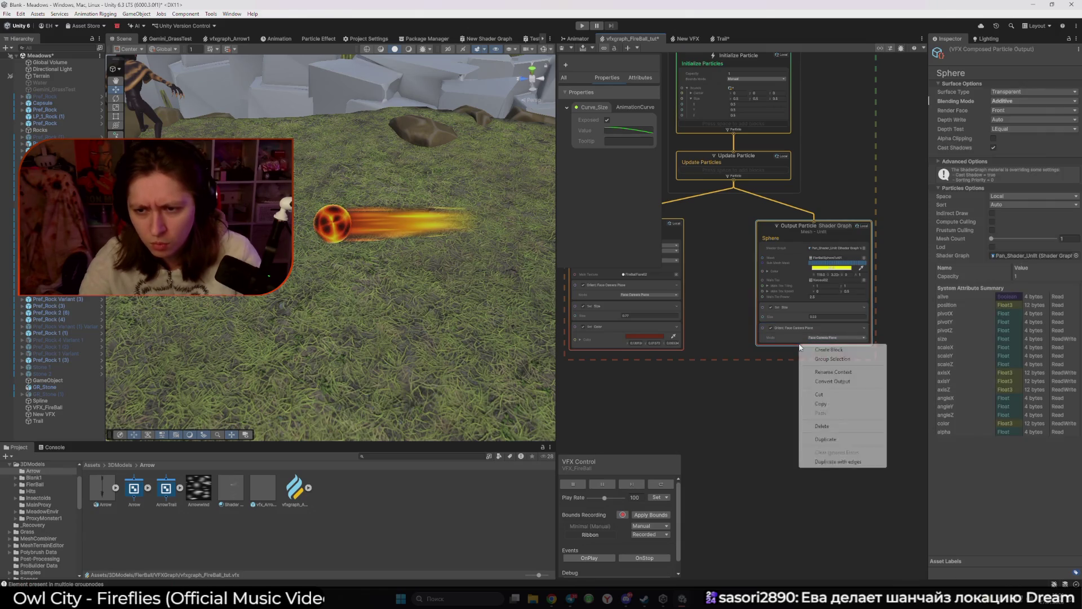
click(824, 350)
text(Ro)
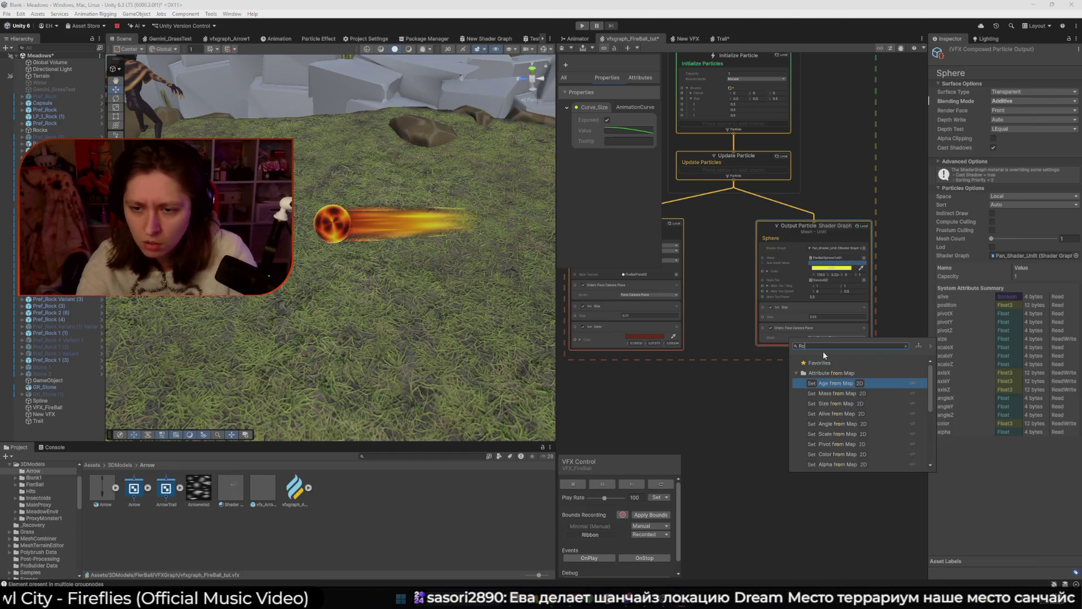
key(BackSpace)
key(BackSpace)
text(ang)
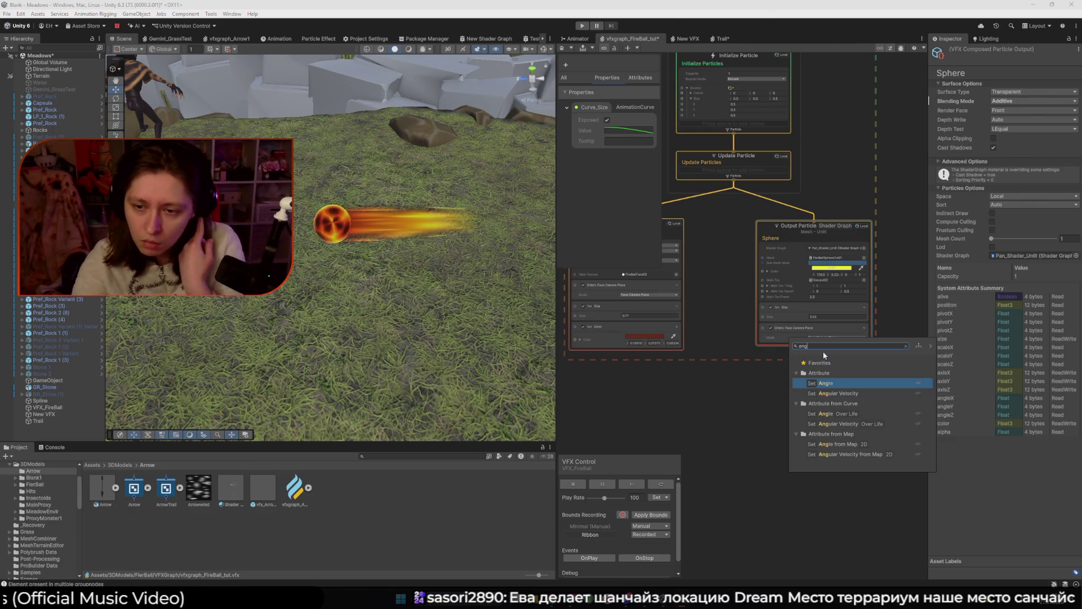
key(Down)
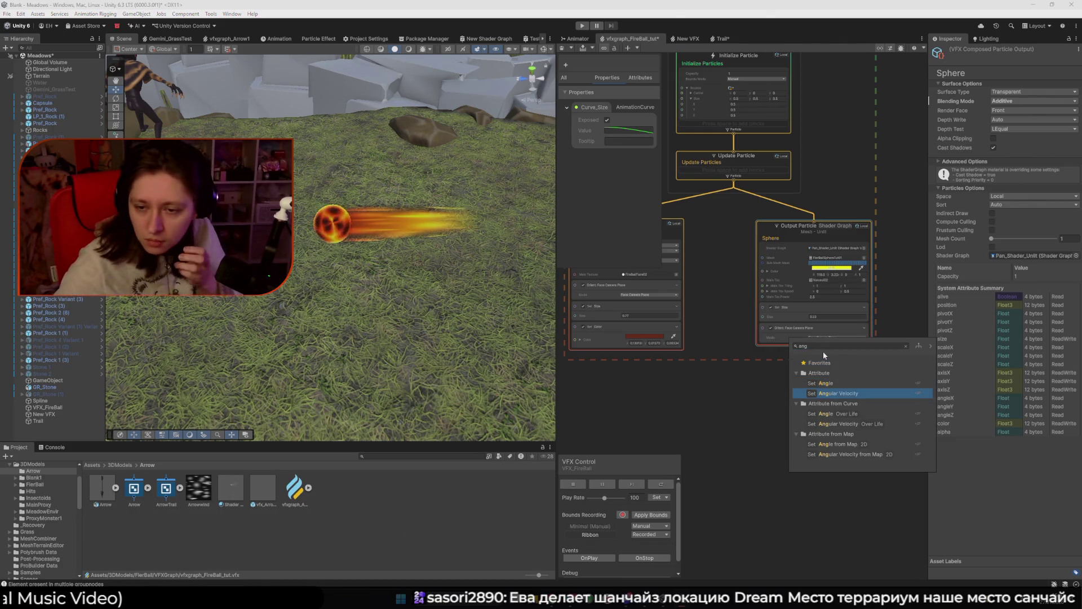
key(Return)
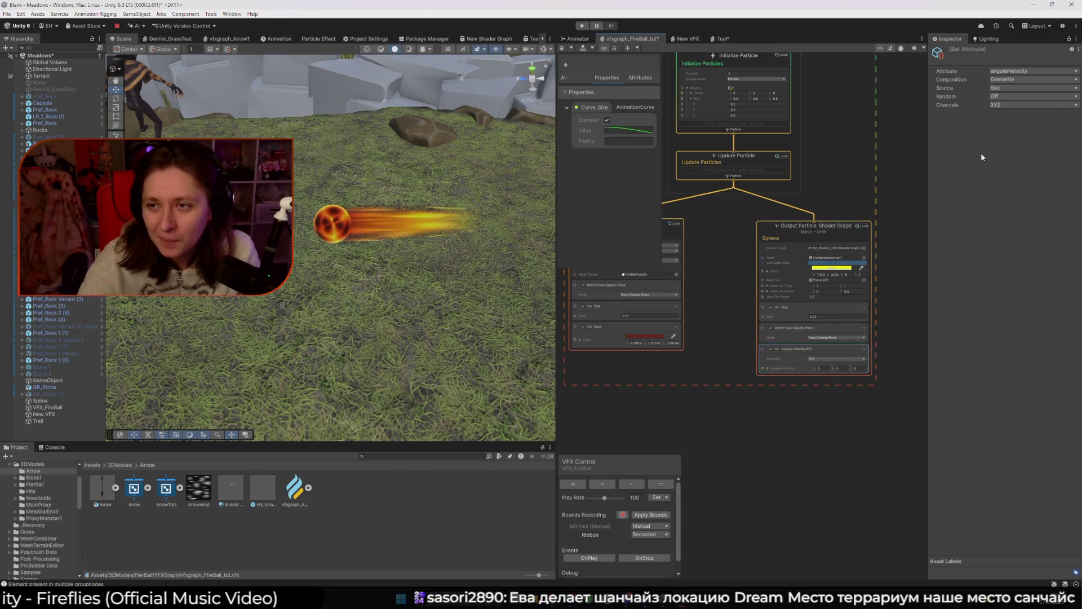
Step: Open the Set Attribute documentation from the Inspector's help icon and skim it
click(1071, 50)
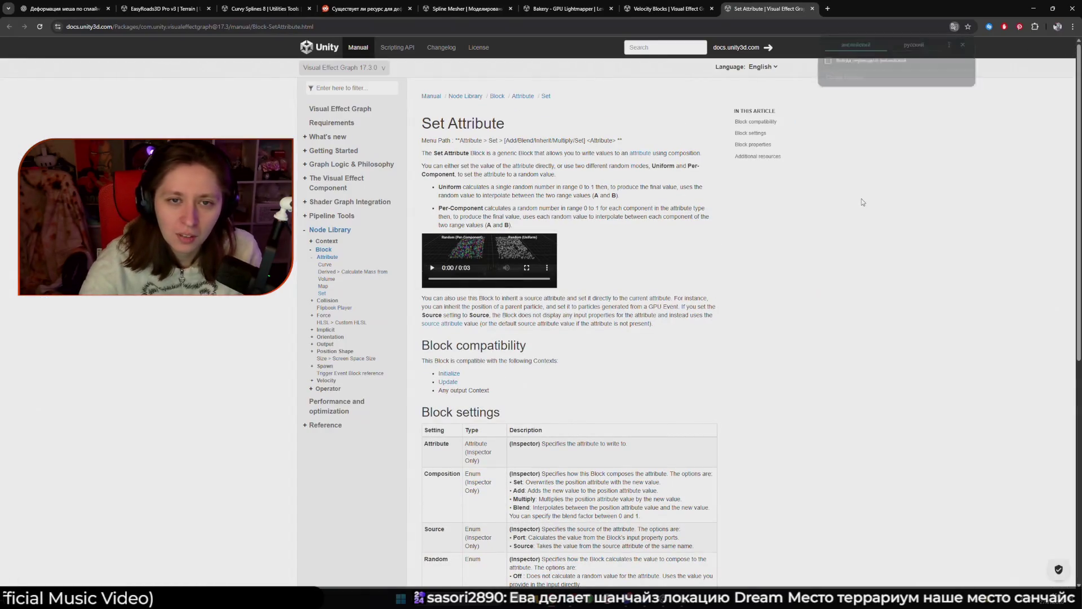
scroll(525, 308, down, 5)
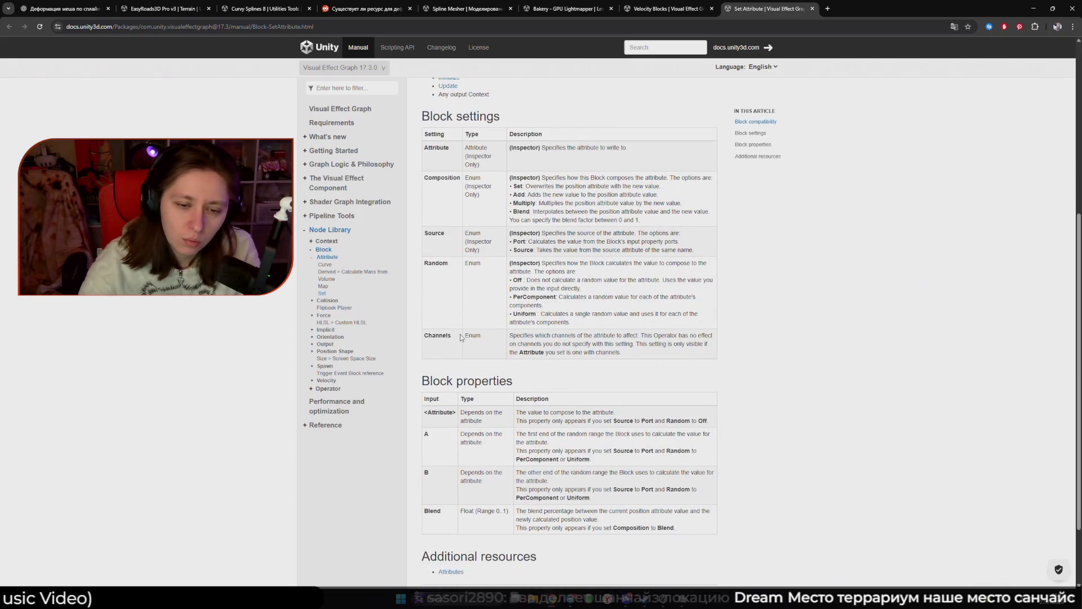
scroll(460, 336, down, 2)
scroll(458, 334, up, 5)
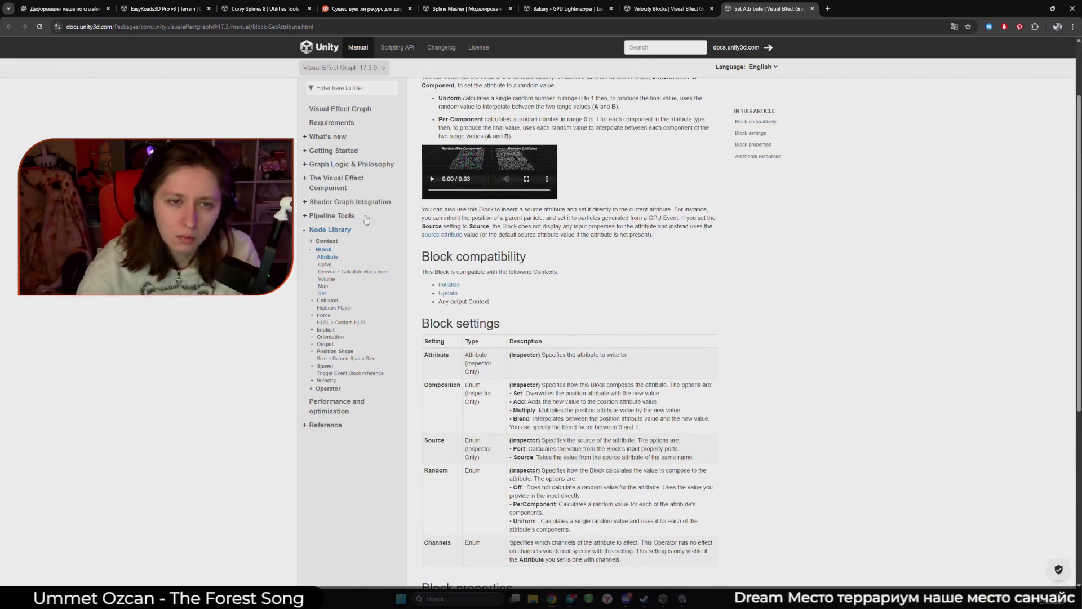
Step: Filter the docs for 'Angul', read Get Attribute: angularVelocity in Russian, then return to Unity
click(359, 88)
text(Angul)
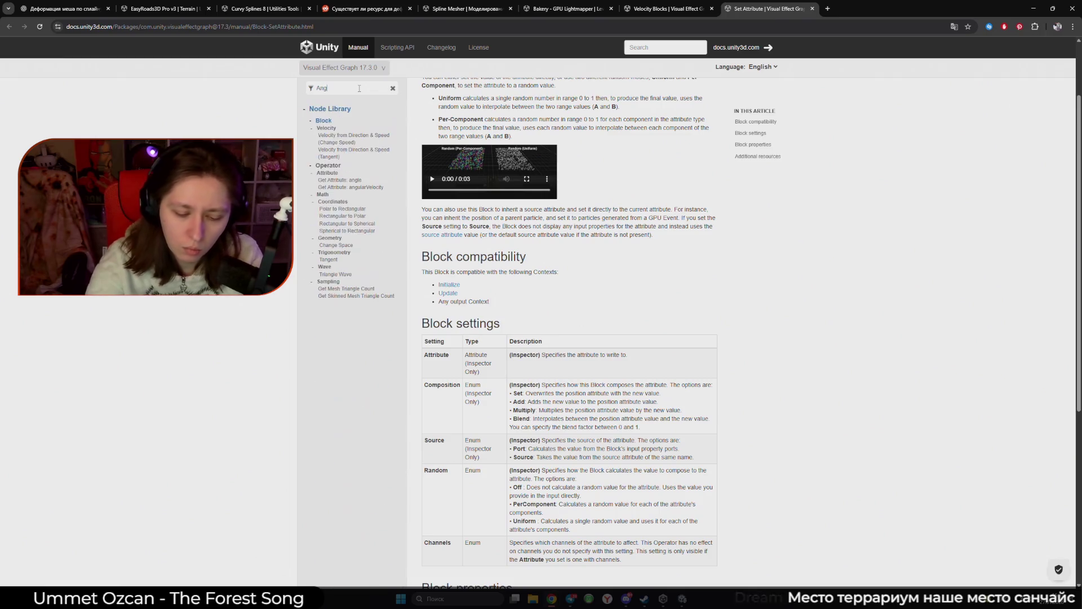
click(351, 135)
right_click(567, 198)
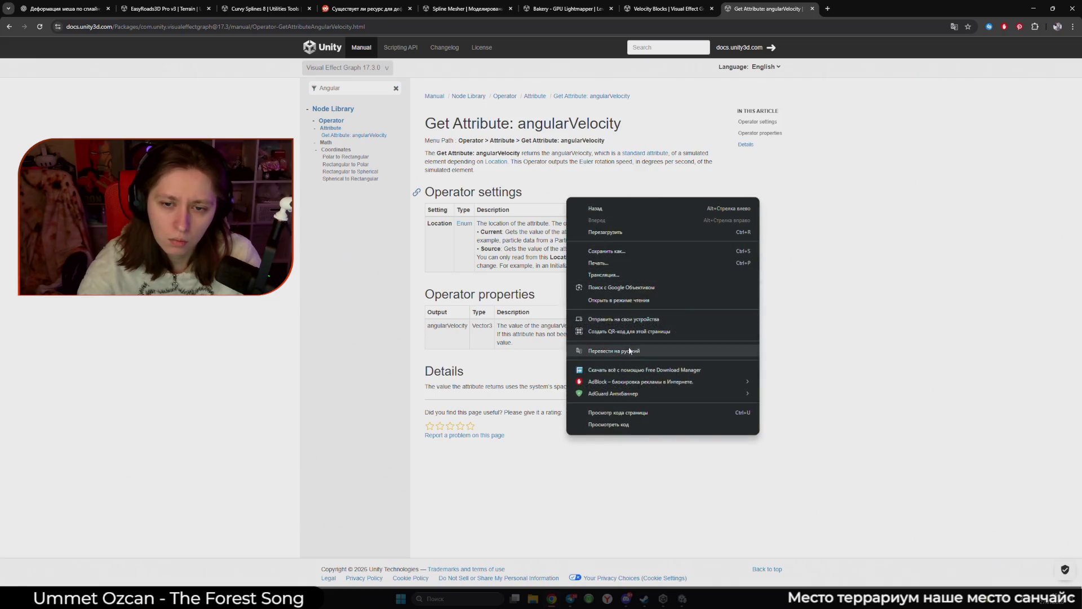
click(629, 348)
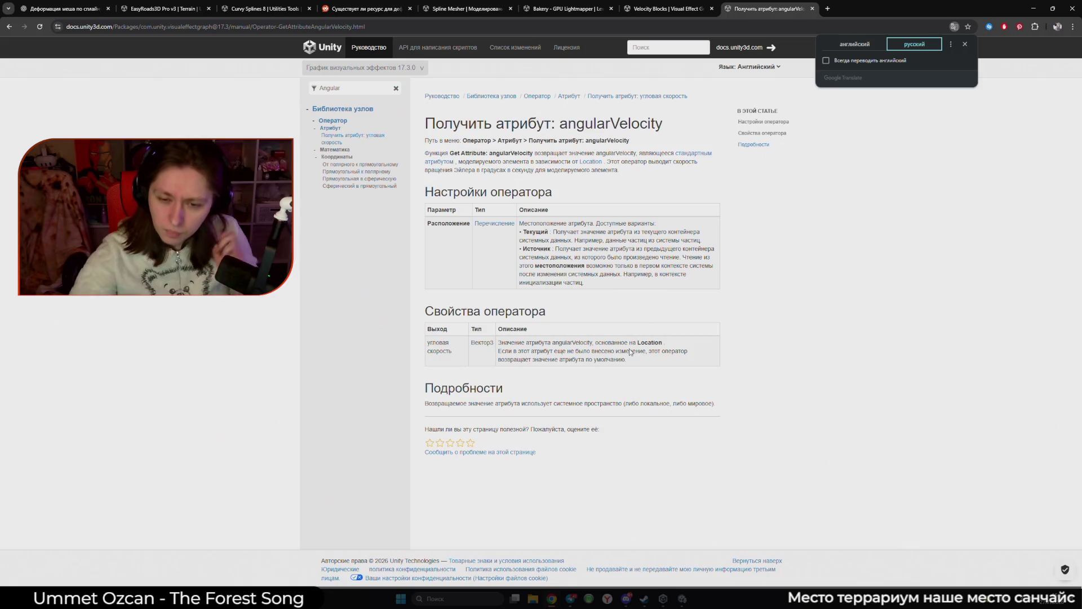
click(682, 598)
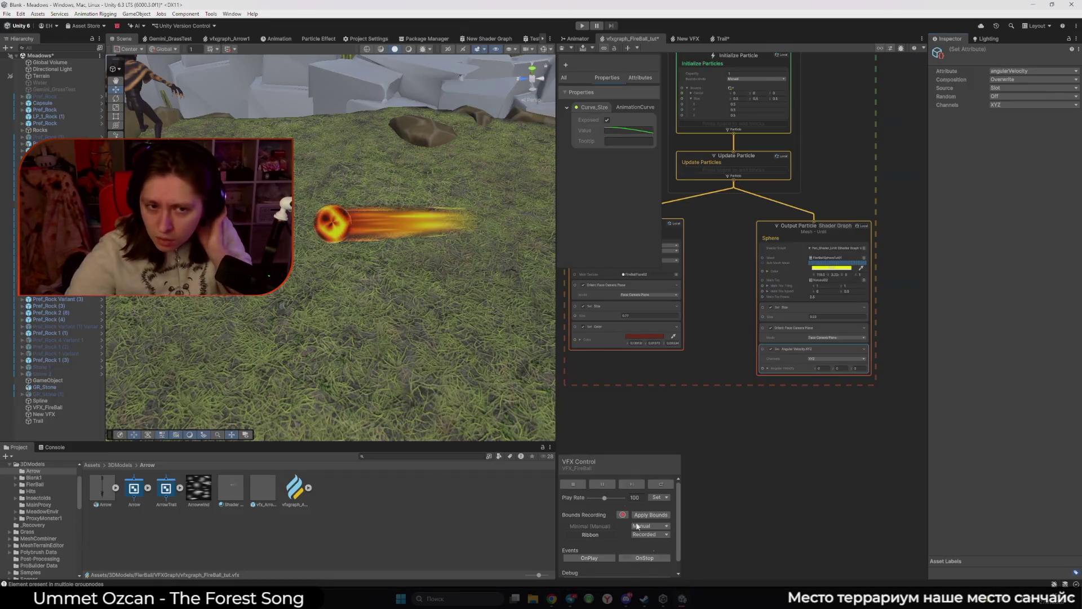
Step: Reposition the fireball, then change the new block's Attribute from angular velocity to angle
click(361, 241)
mouse_move(361, 242)
mouse_down()
mouse_move(517, 233)
mouse_move(300, 288)
mouse_up()
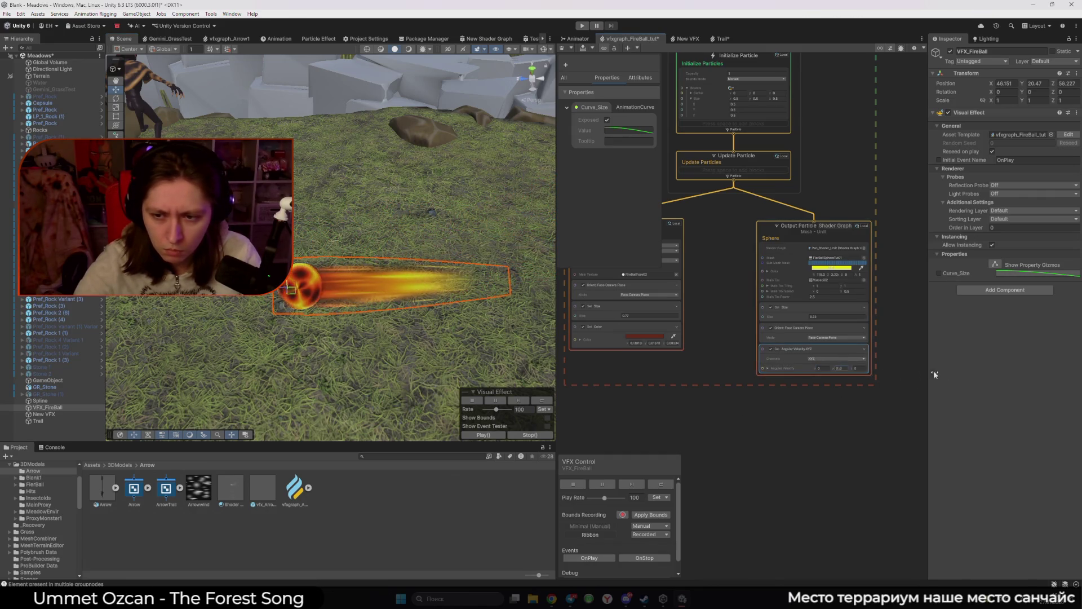
scroll(812, 381, up, 5)
click(813, 360)
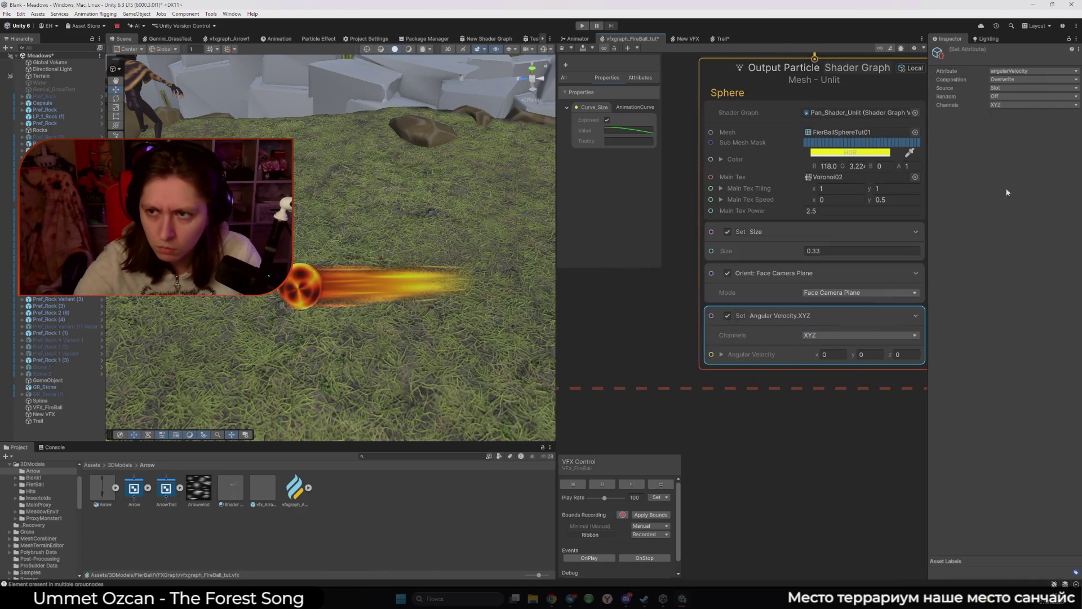
click(1034, 70)
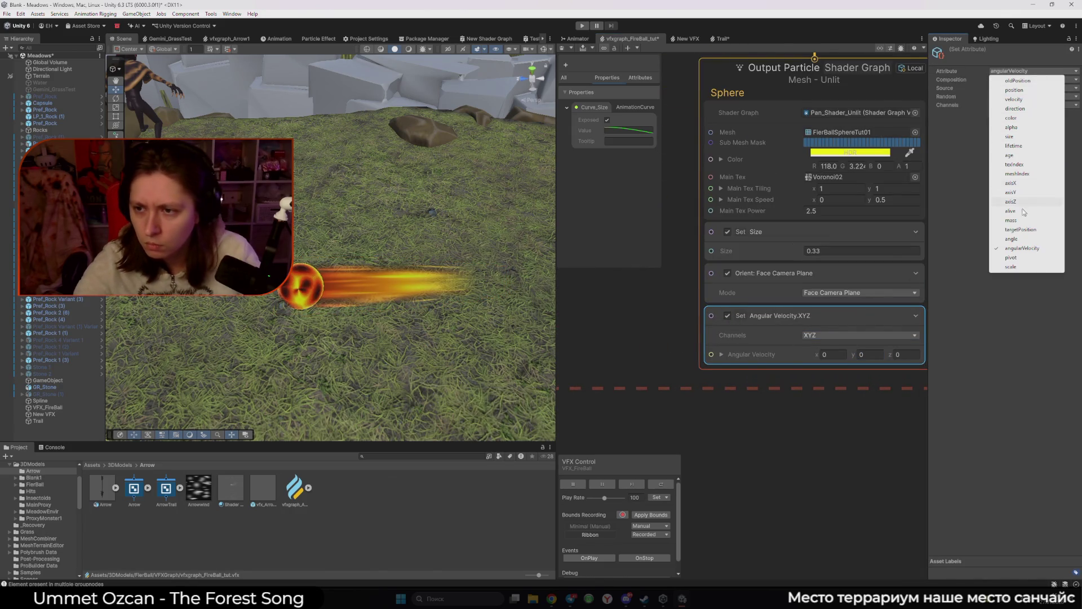
click(1029, 239)
Step: Set Angle to 0, -90, 0 and toggle the Orient block to compare the sphere's look
click(833, 354)
text(0.8)
drag(836, 355, 347, 327)
drag(853, 354, 999, 354)
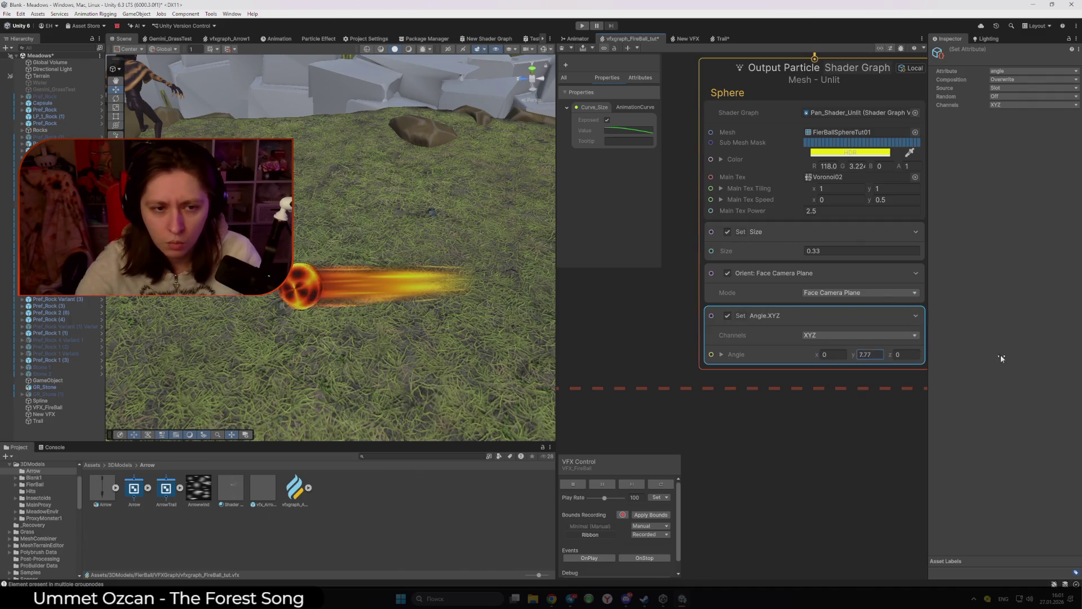
drag(263, 354, 17, 348)
drag(872, 362, 336, 353)
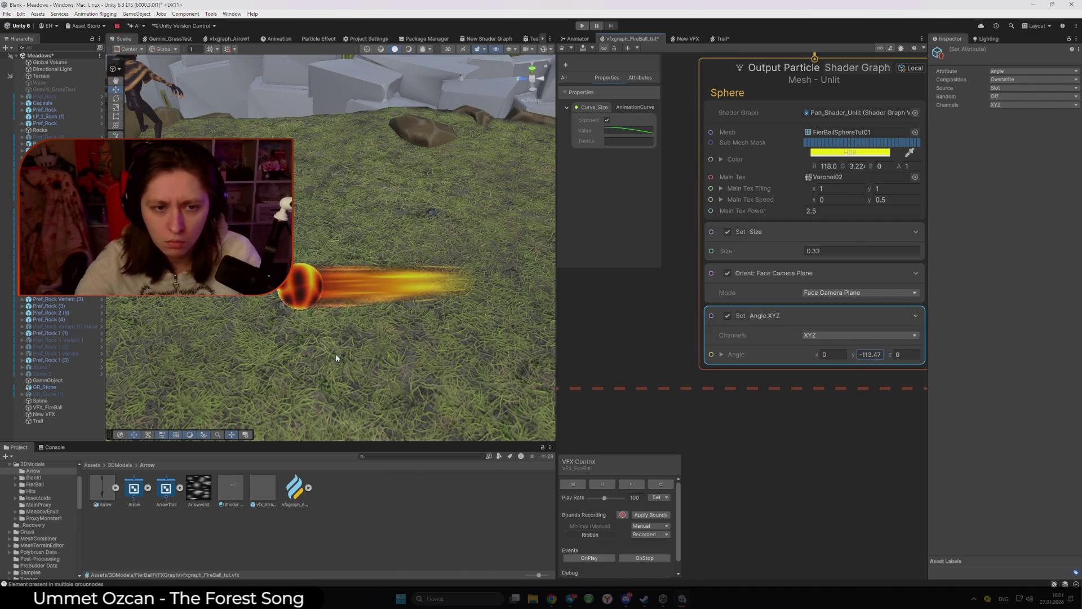
text(0-90)
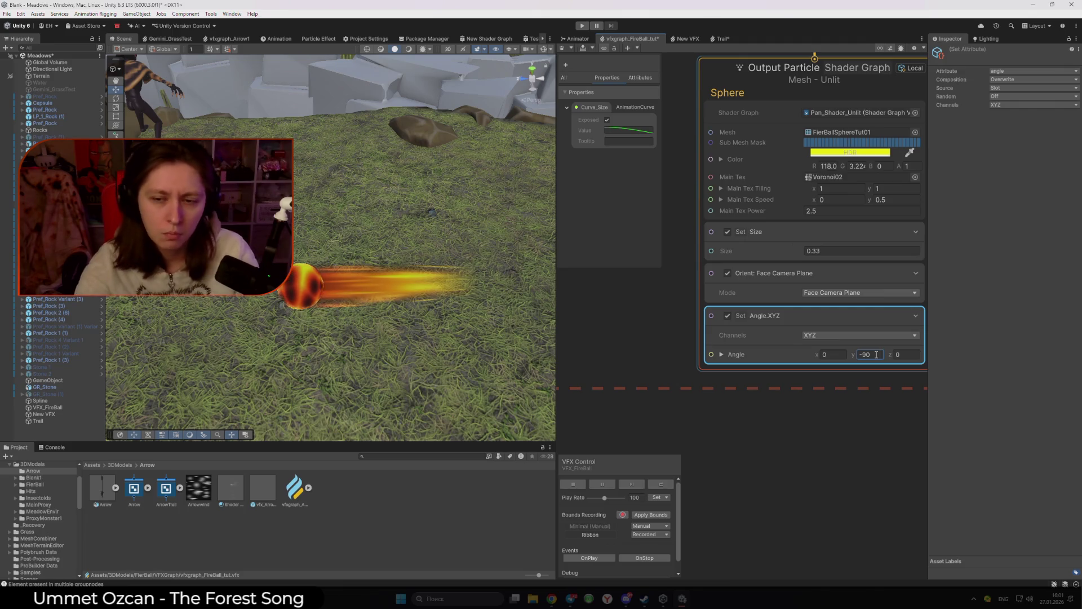
click(728, 273)
click(729, 273)
mouse_move(454, 296)
mouse_down()
mouse_move(320, 287)
mouse_move(361, 290)
mouse_up()
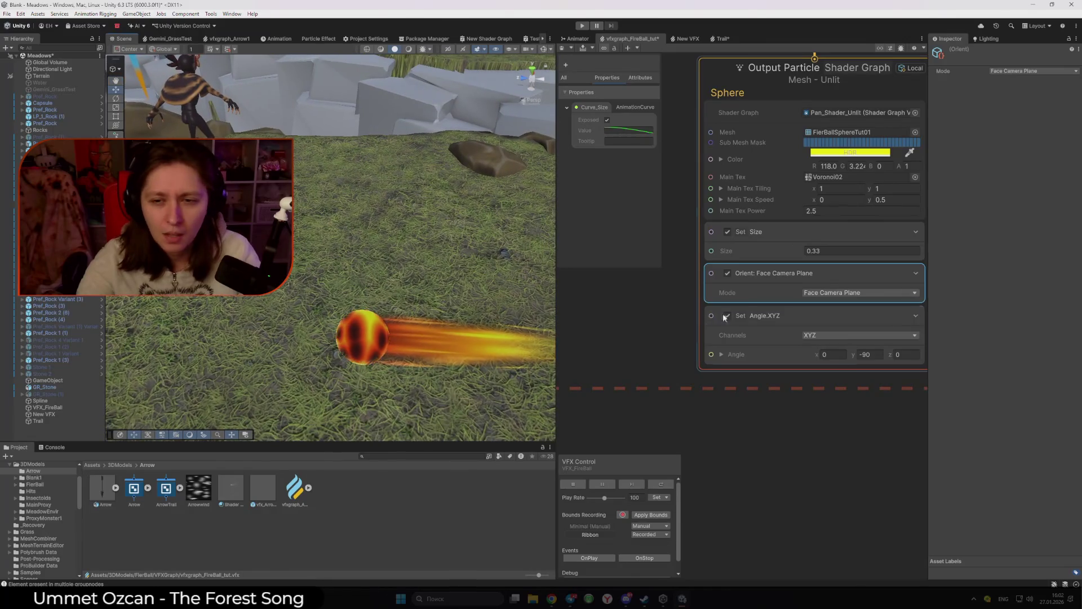
Step: Disable Set Angle and compare Face Camera Position and Face Camera Plane on the Orient block
click(727, 316)
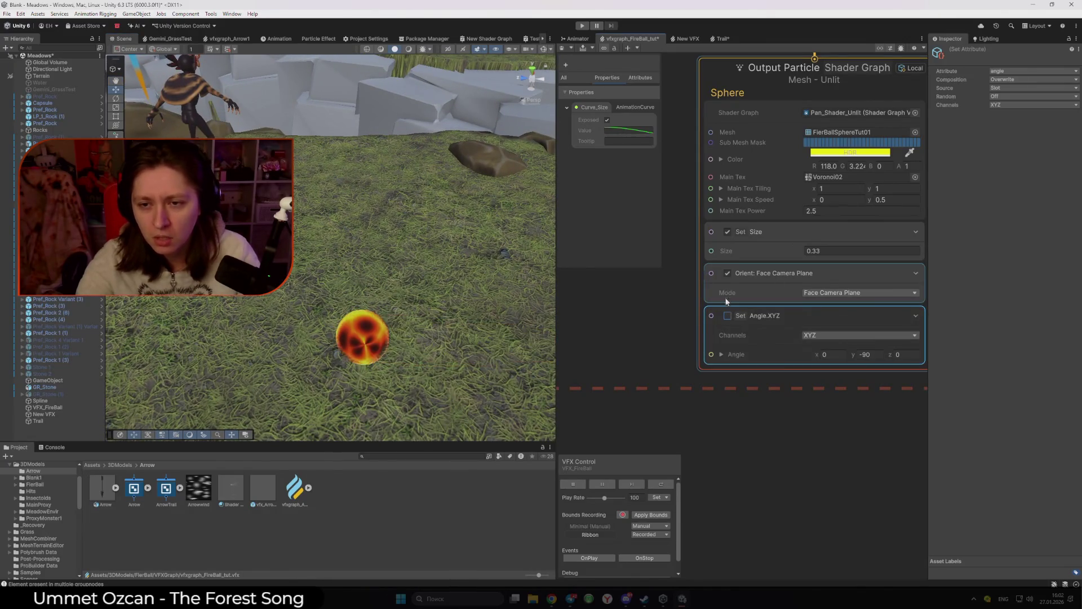
click(727, 273)
click(846, 293)
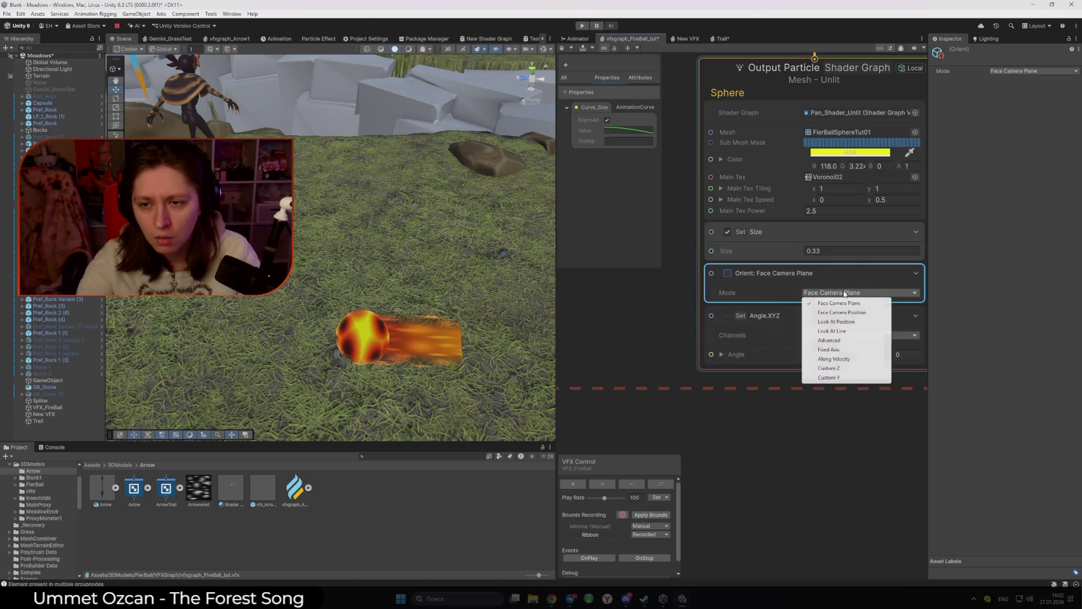
click(732, 272)
click(731, 273)
click(845, 292)
click(837, 307)
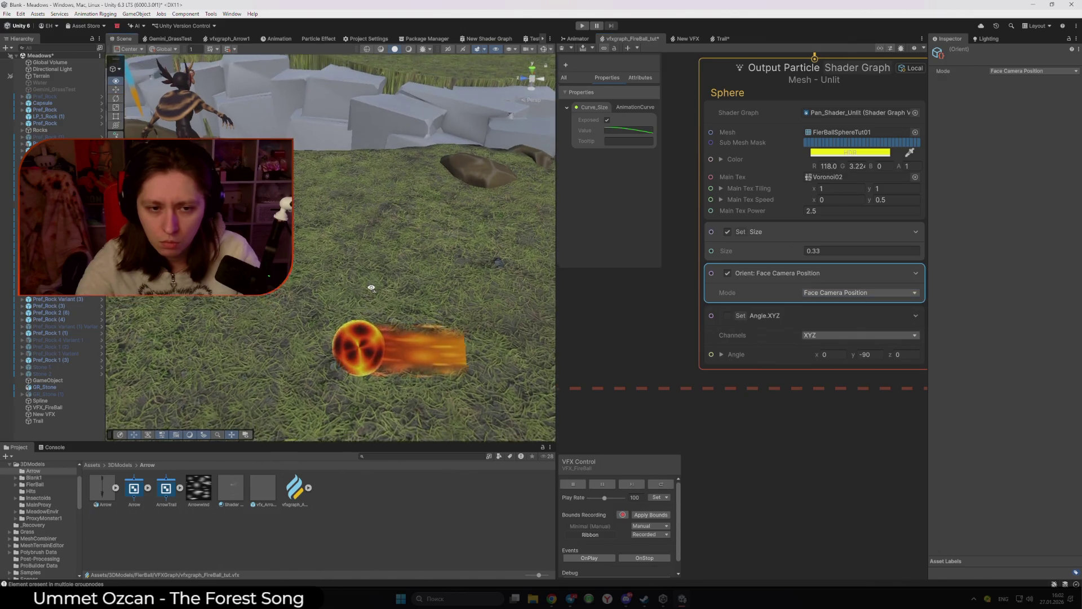
click(824, 296)
click(829, 302)
Step: Settle the Orient block on Face Camera Position, re-enable Set Angle, and orbit around the fireball
mouse_move(417, 293)
mouse_down()
mouse_move(420, 251)
mouse_move(421, 266)
mouse_move(437, 265)
mouse_move(442, 243)
mouse_move(425, 265)
mouse_move(376, 261)
mouse_move(363, 197)
mouse_move(394, 214)
mouse_move(401, 262)
mouse_move(428, 224)
mouse_move(423, 299)
mouse_move(436, 265)
mouse_up()
click(842, 312)
mouse_move(462, 270)
mouse_down()
mouse_move(340, 289)
mouse_move(331, 276)
mouse_move(457, 276)
mouse_move(405, 268)
mouse_move(442, 294)
mouse_move(369, 289)
mouse_up()
click(727, 316)
drag(496, 299, 459, 296)
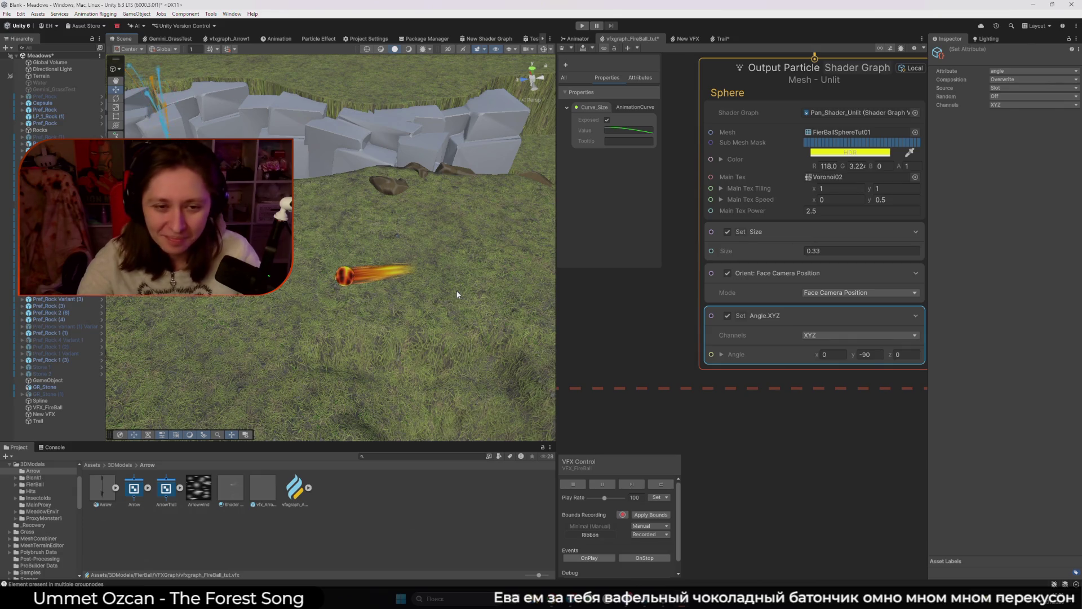
Step: Switch the Orient block to Look At Position and disable the Set Angle block
scroll(457, 294, up, 5)
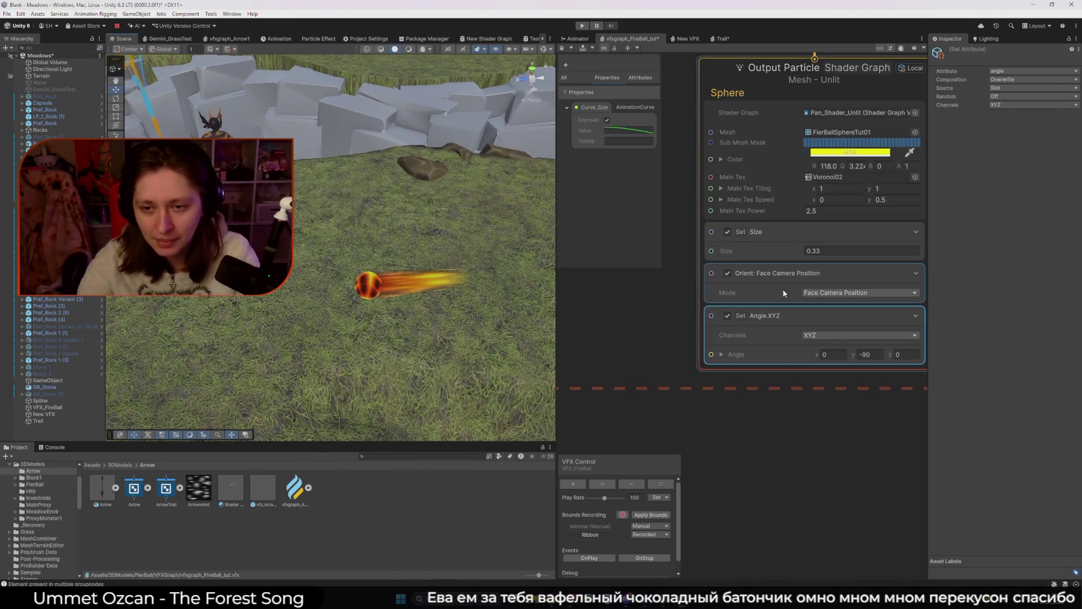
click(776, 275)
click(843, 292)
click(840, 321)
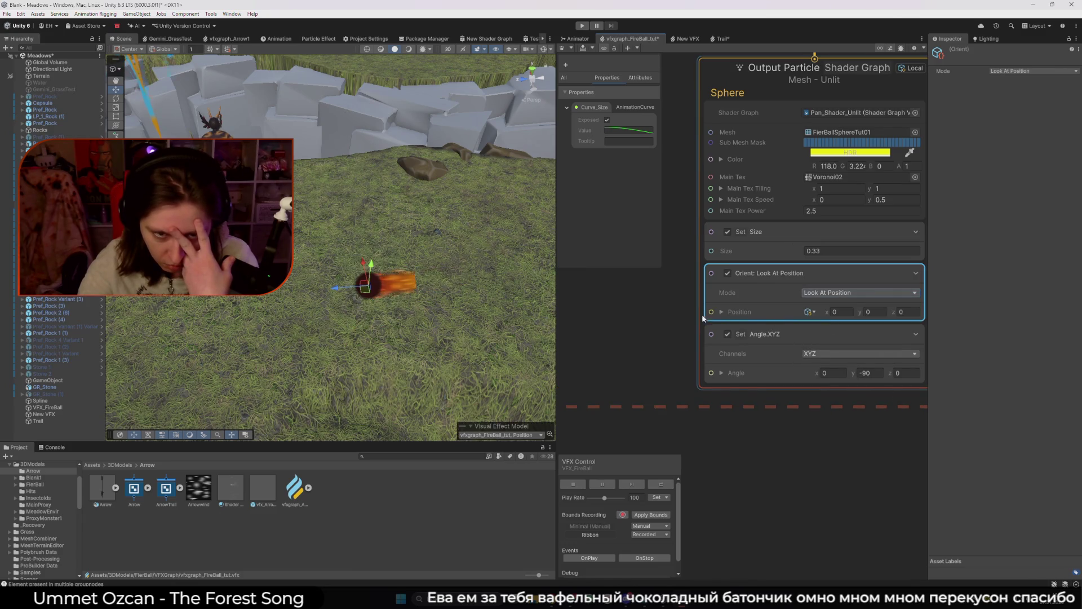
click(727, 335)
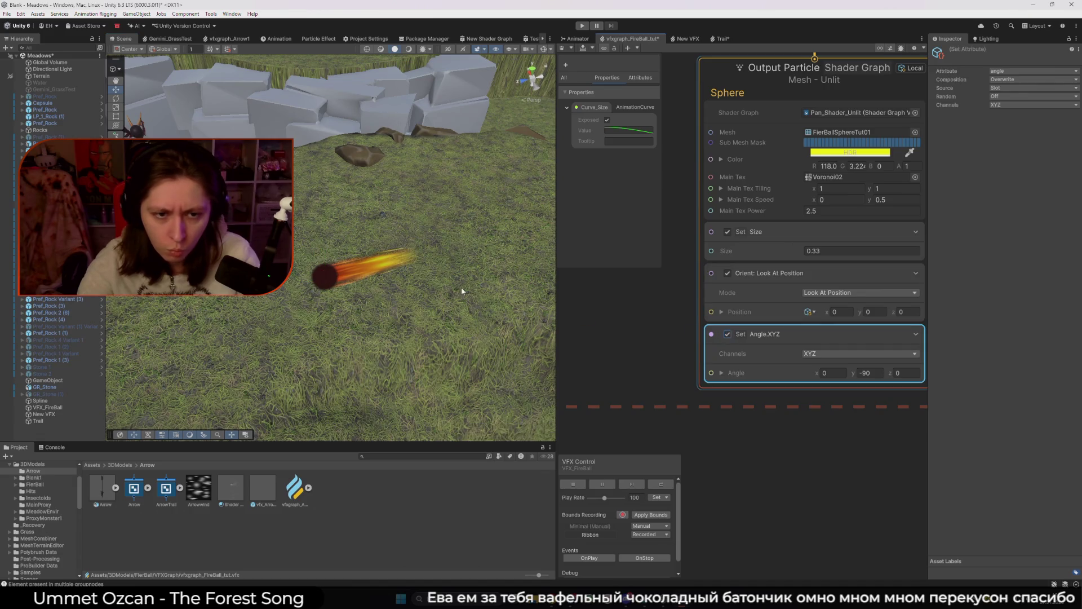
Step: Set the look-at Position to 0, -0.45, 0, then glance at the angularVelocity docs in Chrome
drag(859, 312, 801, 320)
click(852, 313)
text(0)
mouse_move(395, 236)
mouse_down()
mouse_move(389, 282)
mouse_move(403, 293)
mouse_move(408, 244)
mouse_up()
mouse_move(309, 305)
mouse_down()
mouse_move(284, 293)
mouse_move(247, 308)
mouse_move(256, 314)
mouse_up()
key(ctrl+z)
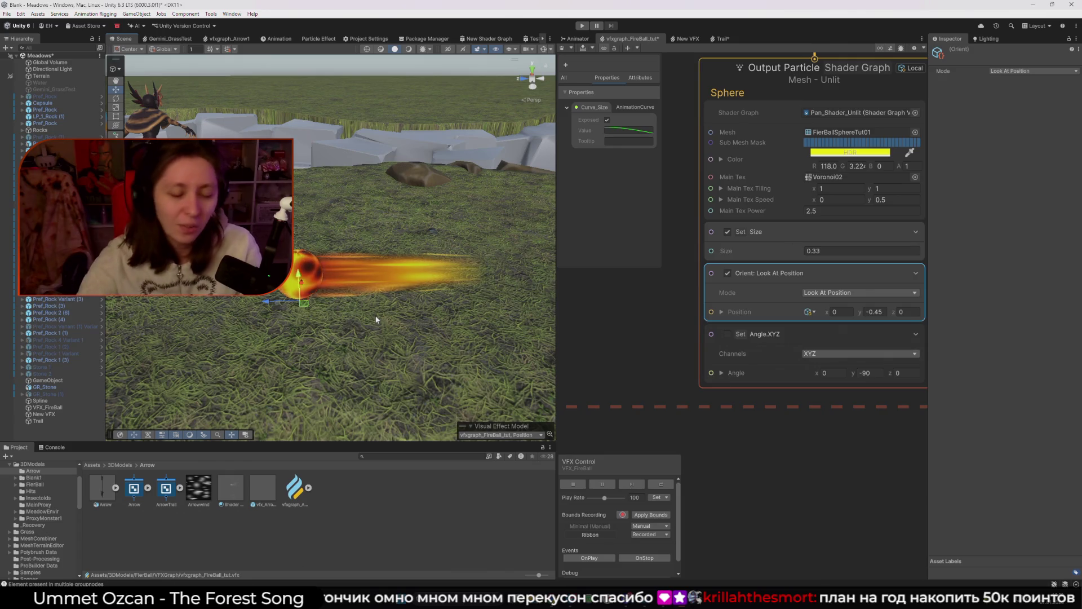
click(569, 569)
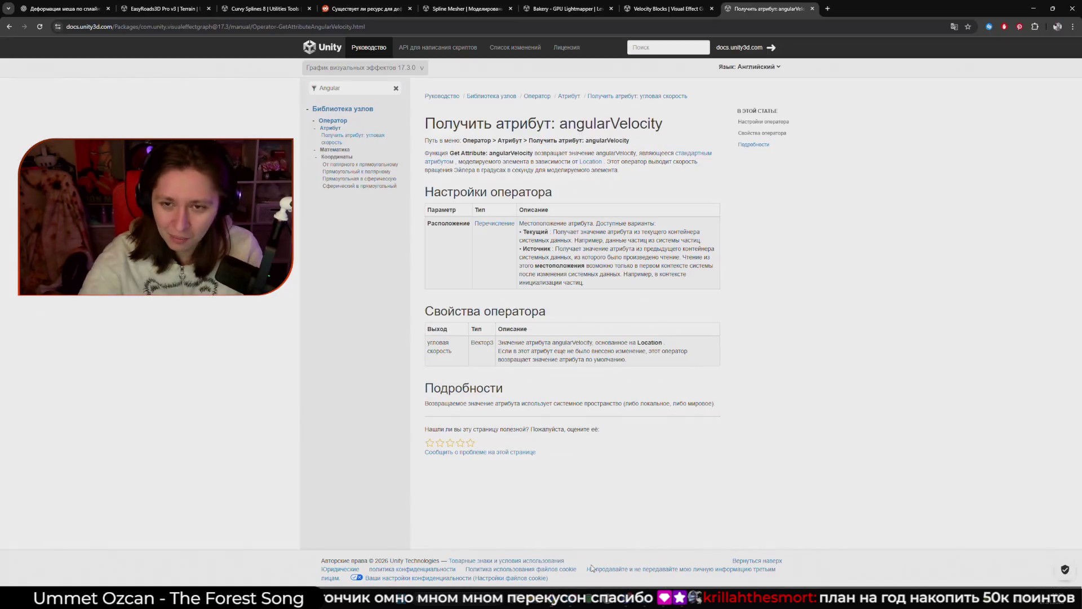
click(1033, 9)
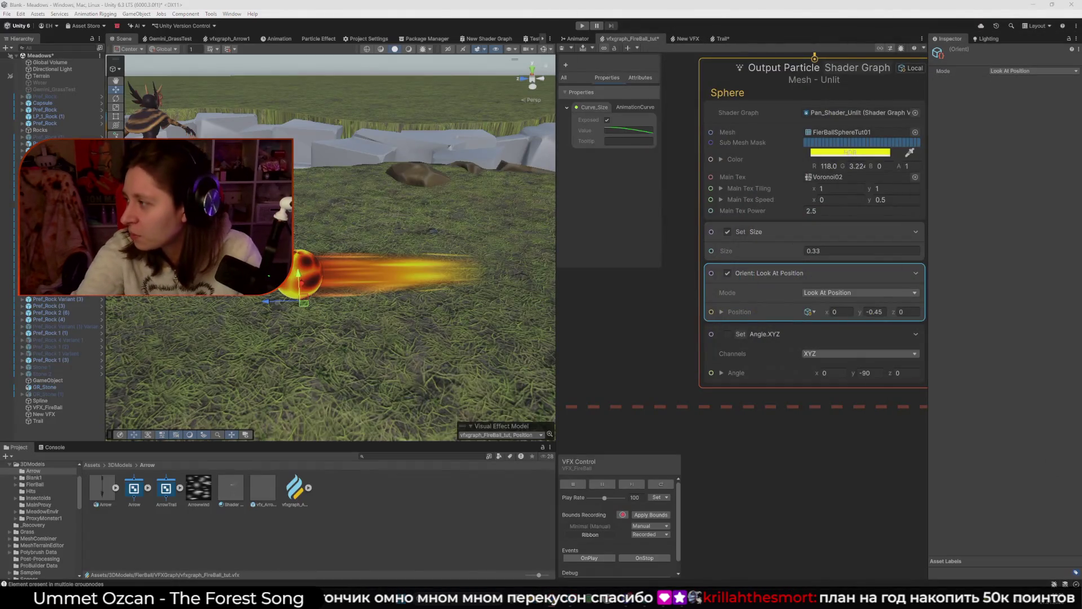
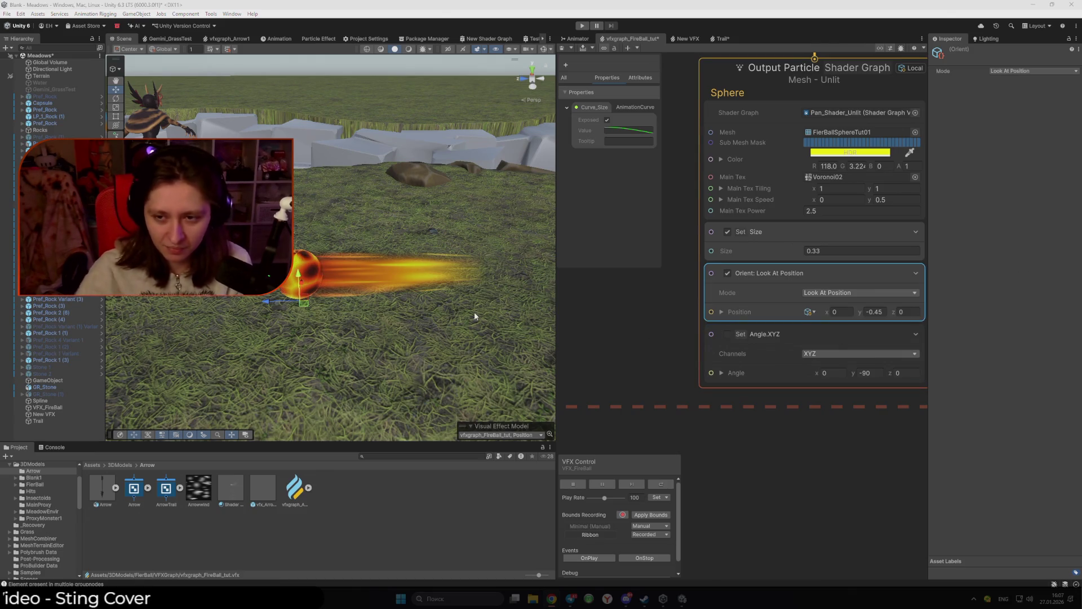
Step: Switch the Sphere Orient block to Look At Line, with line start 0,0,0 and end -1,0,0
click(608, 371)
click(812, 293)
click(835, 331)
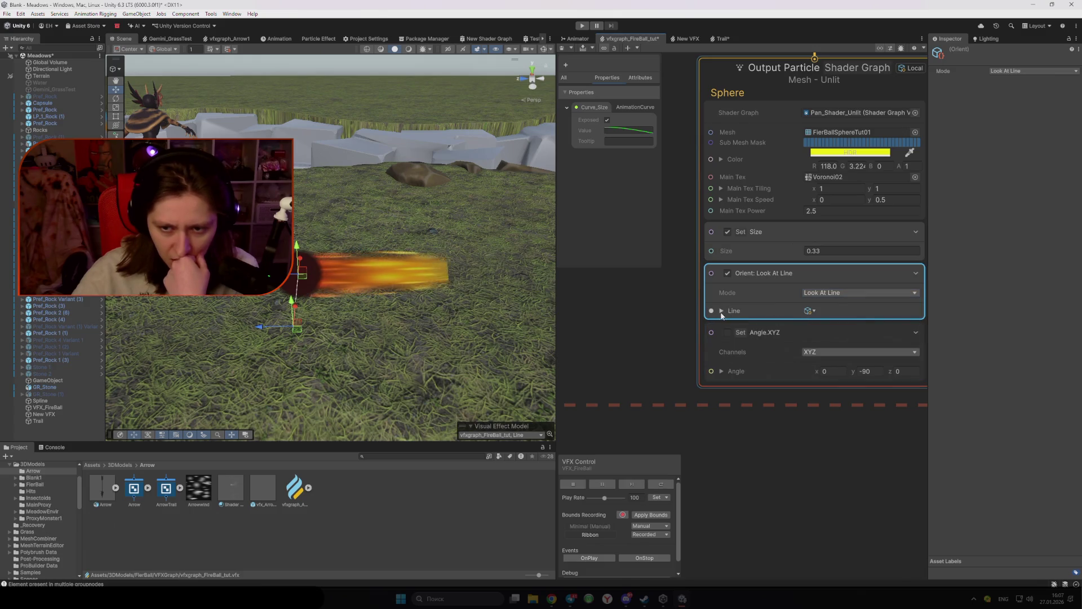
click(722, 311)
text(-)
drag(769, 330, 774, 332)
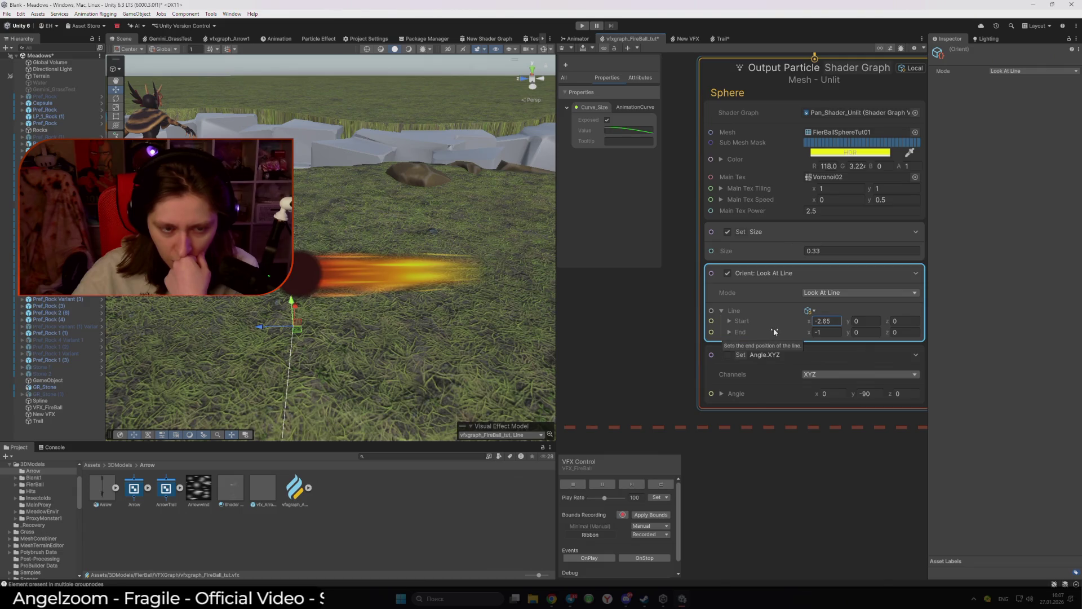
text(0)
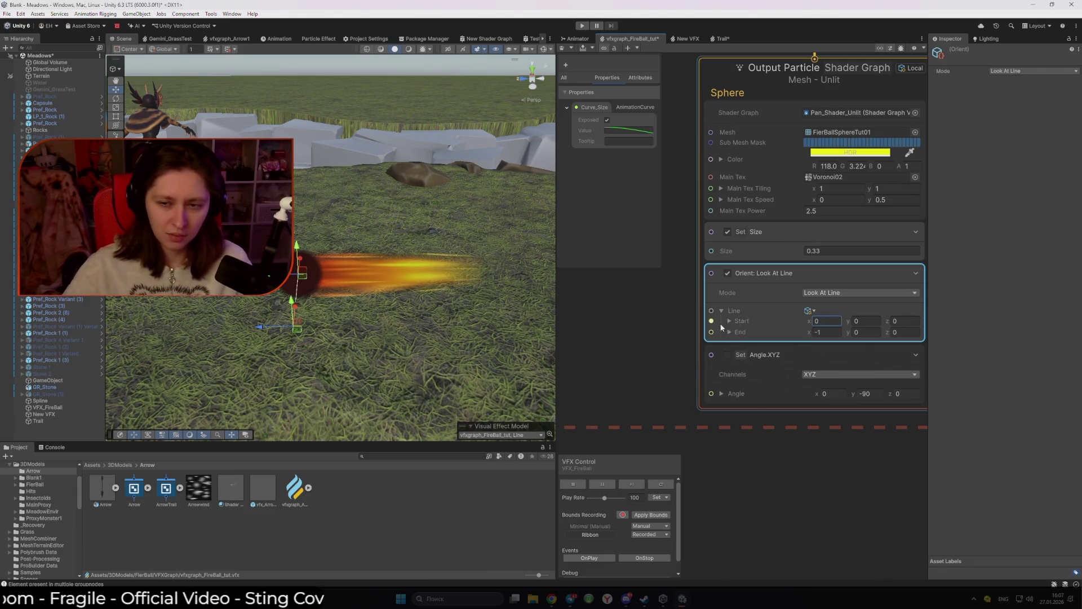
click(846, 293)
click(730, 297)
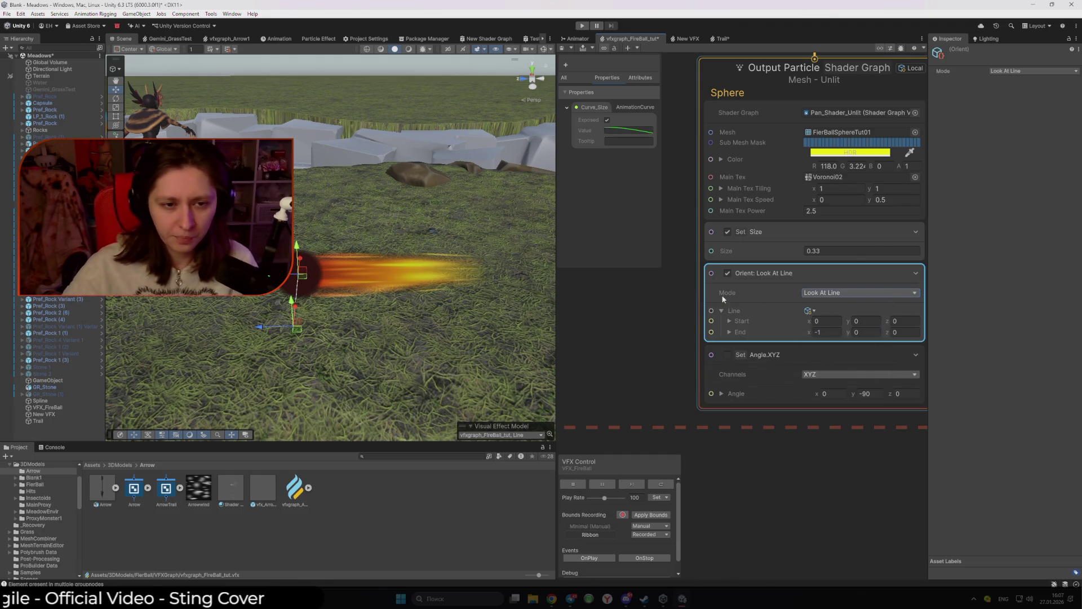
Step: Switch the Orient block to Advanced mode and move VFX_FireBall in the Scene to preview it
click(846, 292)
click(835, 347)
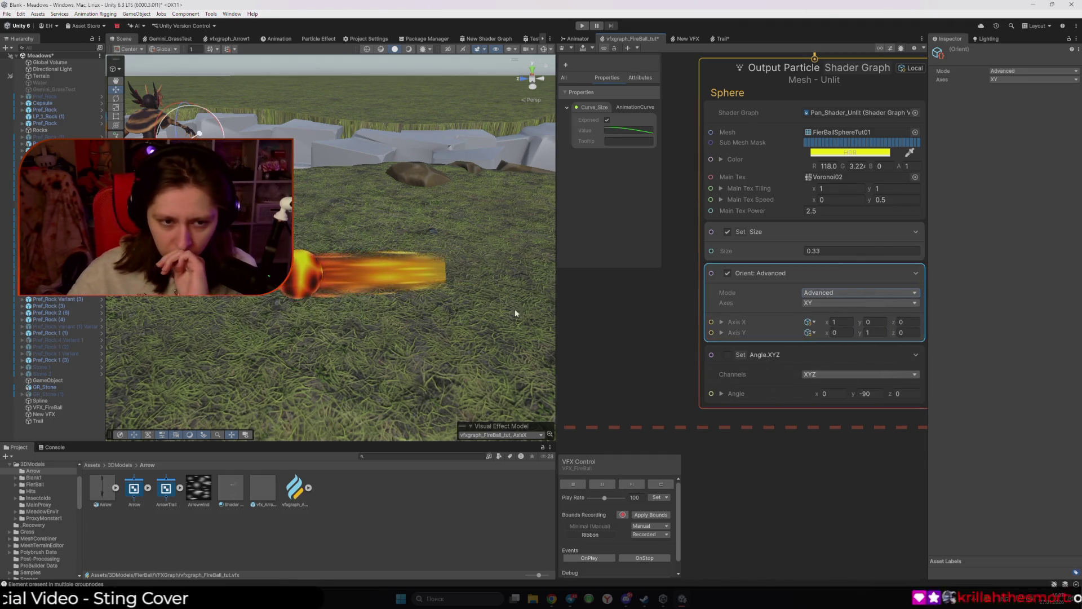
click(305, 282)
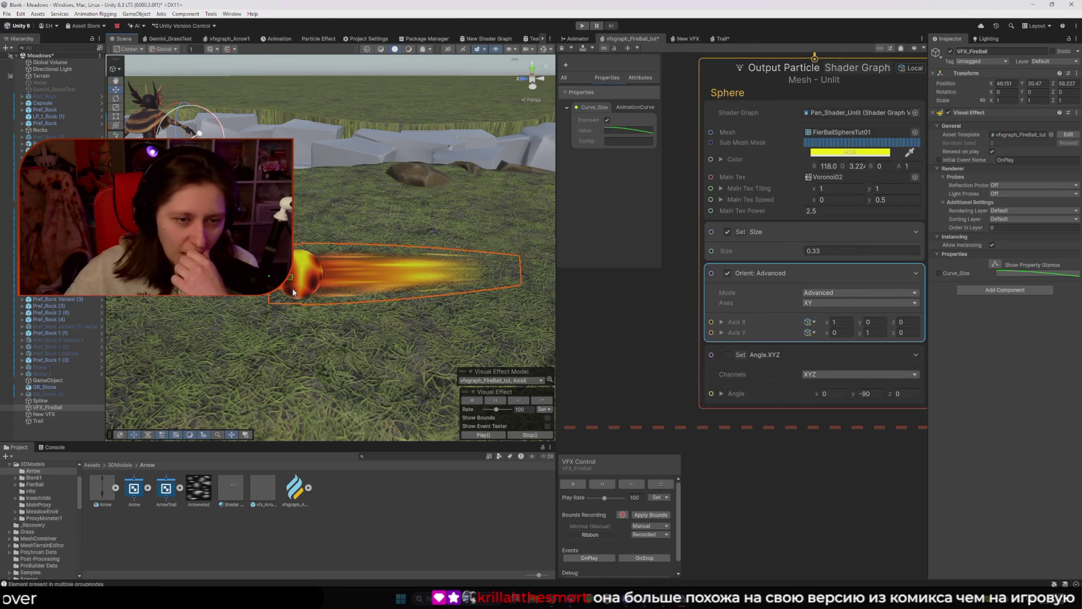
mouse_move(287, 280)
mouse_down()
mouse_move(284, 194)
mouse_move(423, 223)
mouse_move(346, 296)
mouse_move(265, 327)
mouse_move(210, 333)
mouse_up()
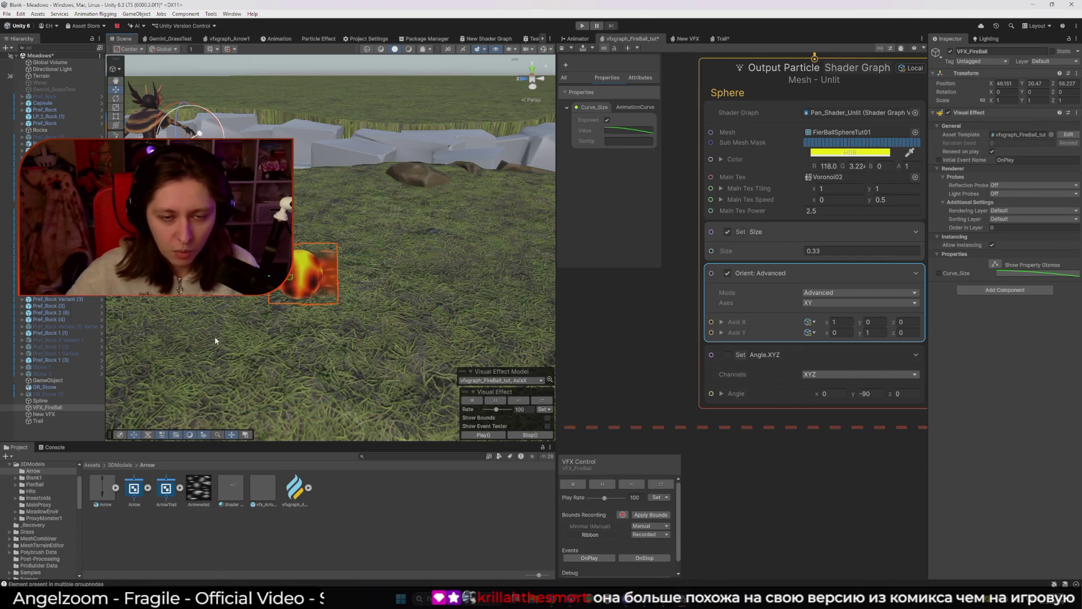
Step: Try the YZ and ZX axis pairs while adjusting the Axis Z and Axis X vectors
click(820, 303)
click(820, 322)
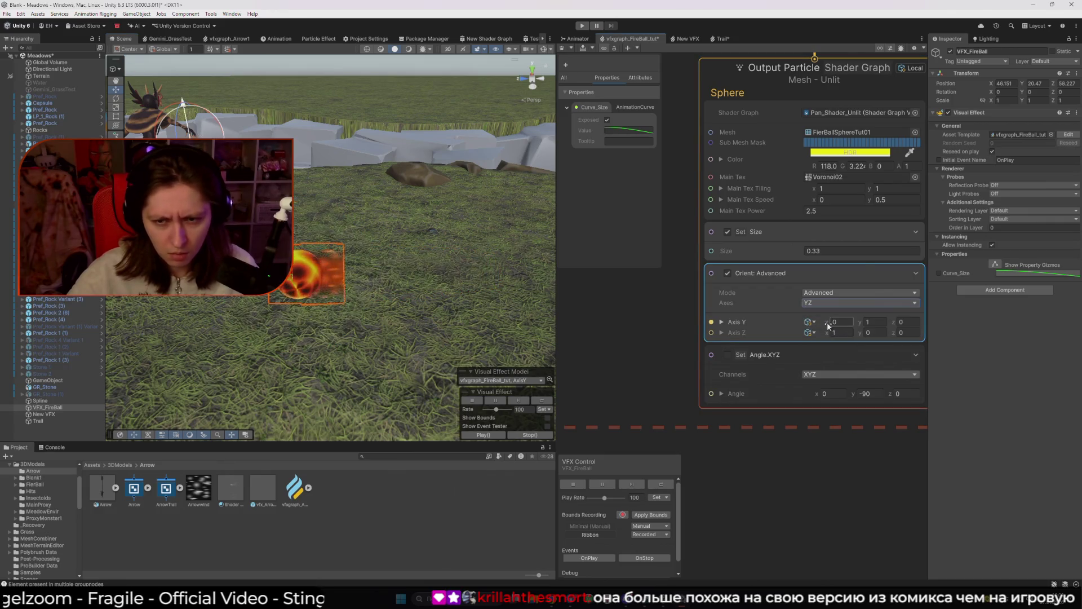
mouse_move(828, 332)
mouse_down()
mouse_move(594, 309)
mouse_move(827, 325)
mouse_up()
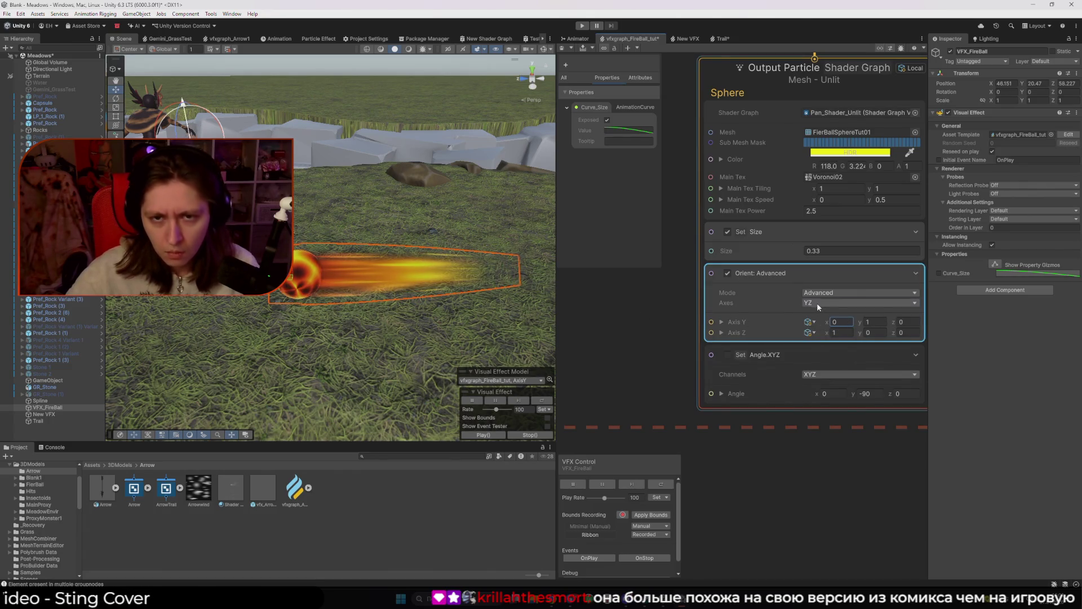
click(824, 303)
click(822, 333)
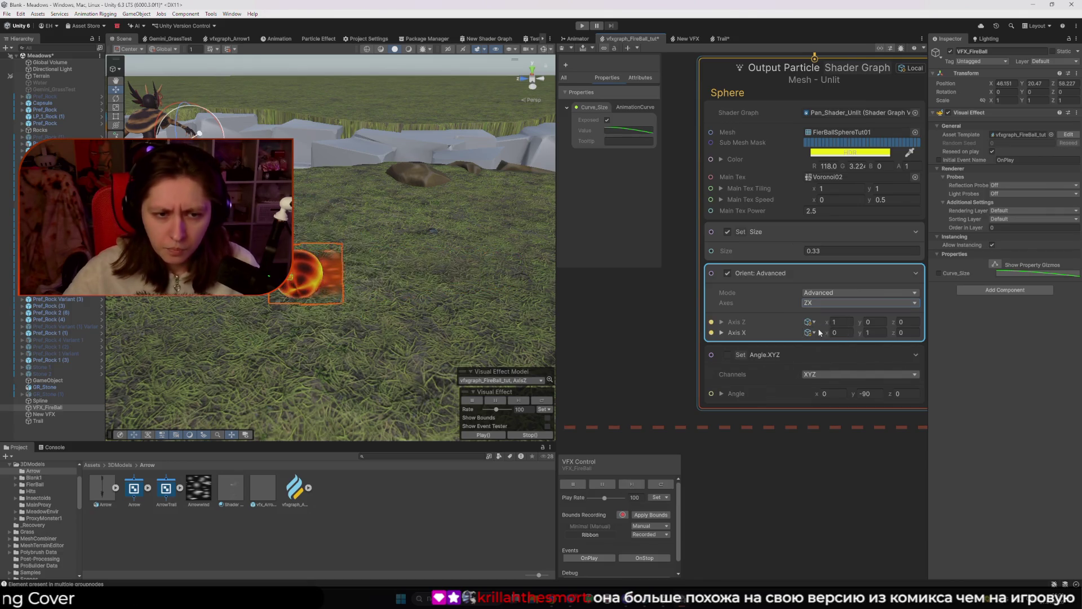
click(827, 307)
right_click(773, 298)
mouse_move(733, 322)
mouse_down()
mouse_move(889, 332)
mouse_move(830, 337)
mouse_up()
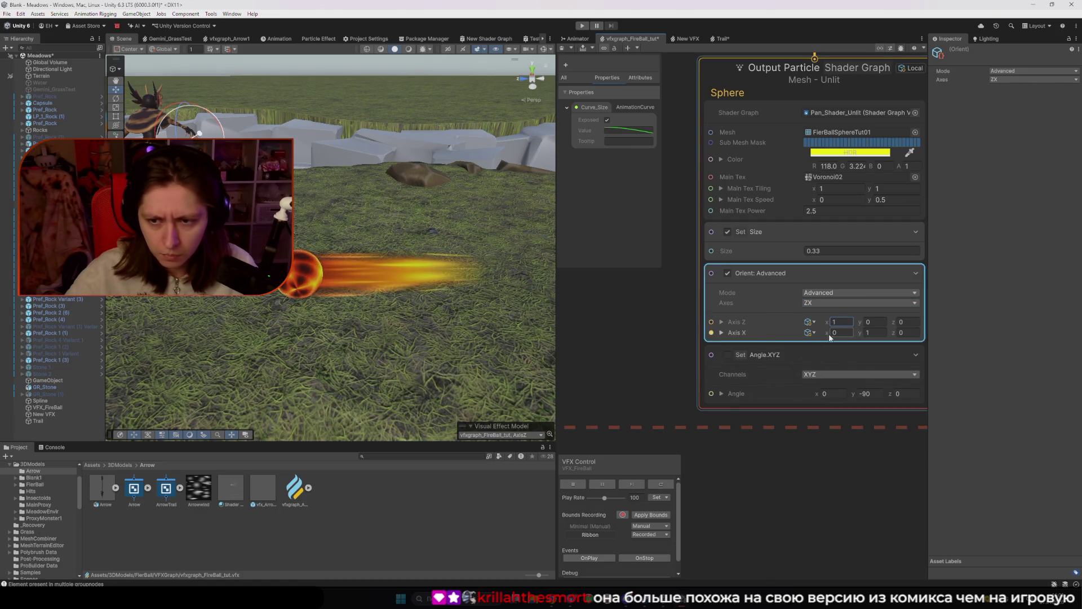
click(848, 332)
text(0)
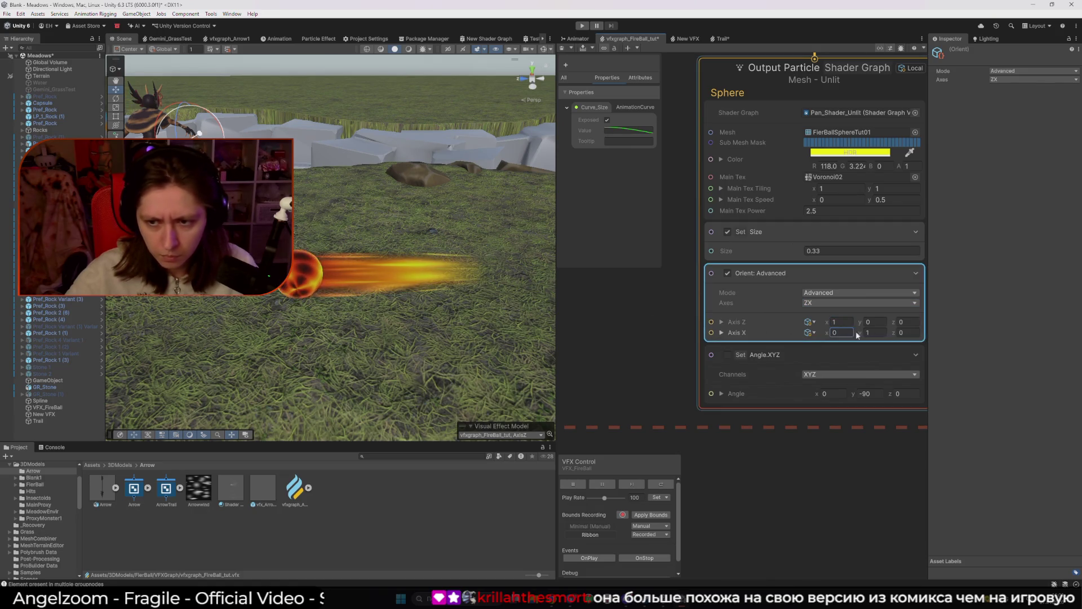
text(1)
drag(895, 333, 764, 319)
text(0)
Step: Try the YX pair, then settle on XY axes with Axis X 0,1,0 and Axis Y 1,0,0
click(828, 304)
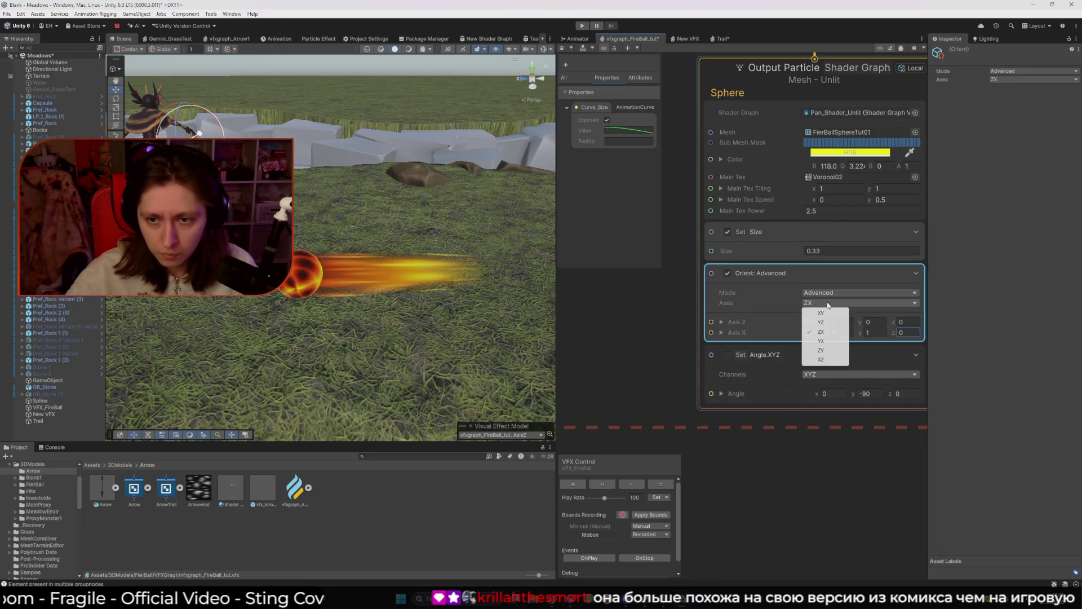
click(821, 340)
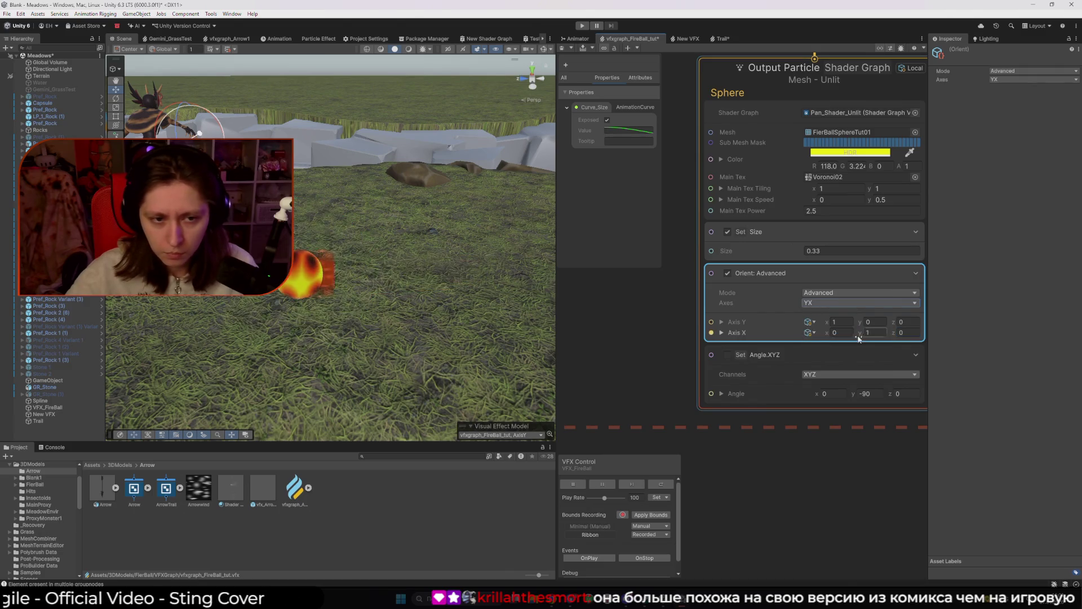
text(2.83)
click(832, 323)
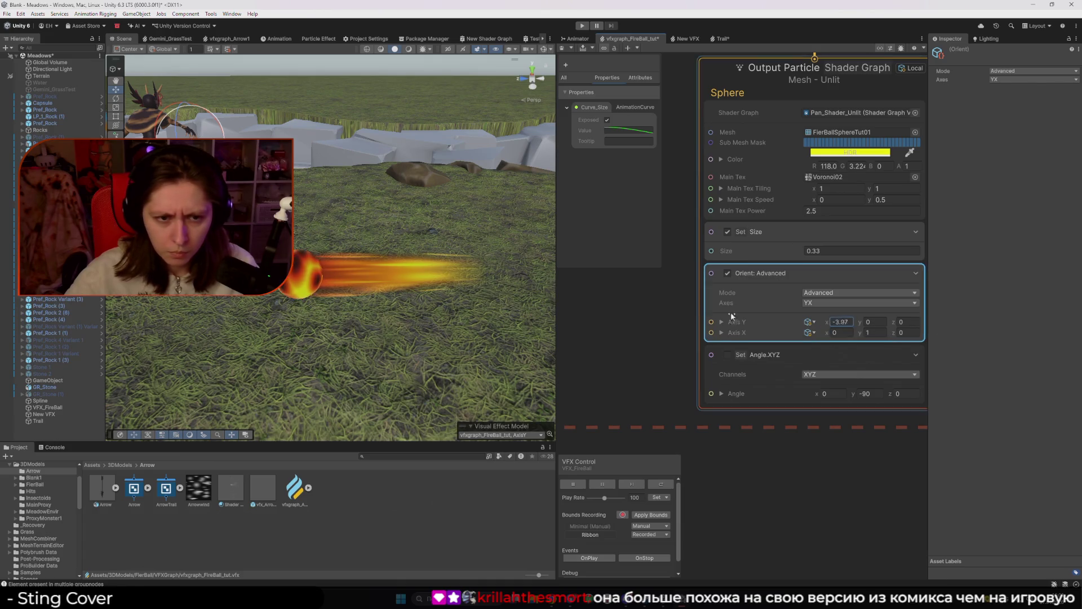
text(1)
drag(861, 333, 719, 333)
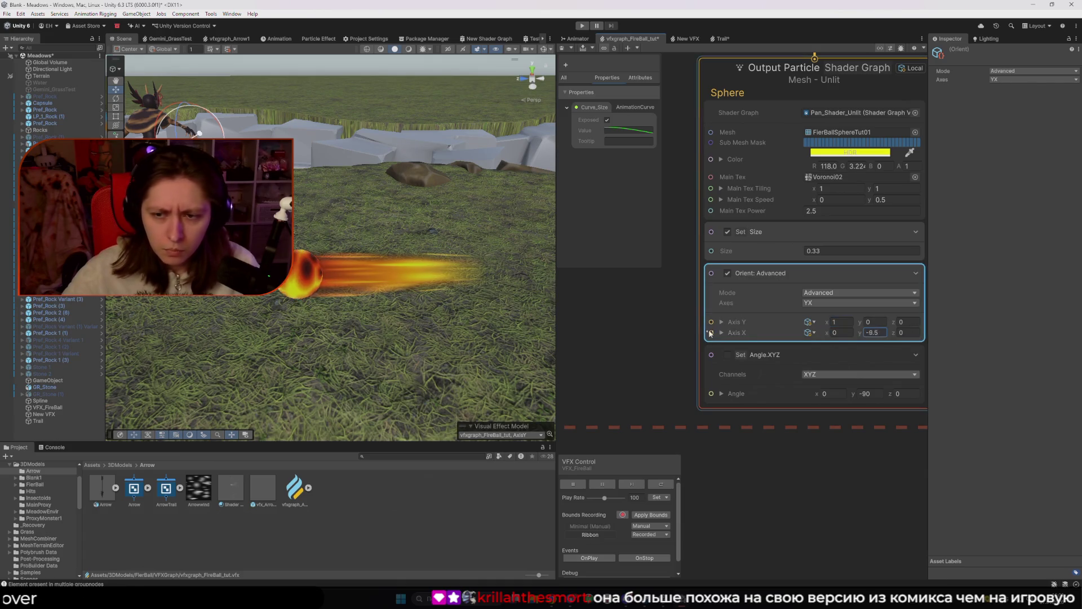
mouse_move(827, 333)
mouse_down()
mouse_move(771, 337)
mouse_move(849, 304)
mouse_up()
click(830, 305)
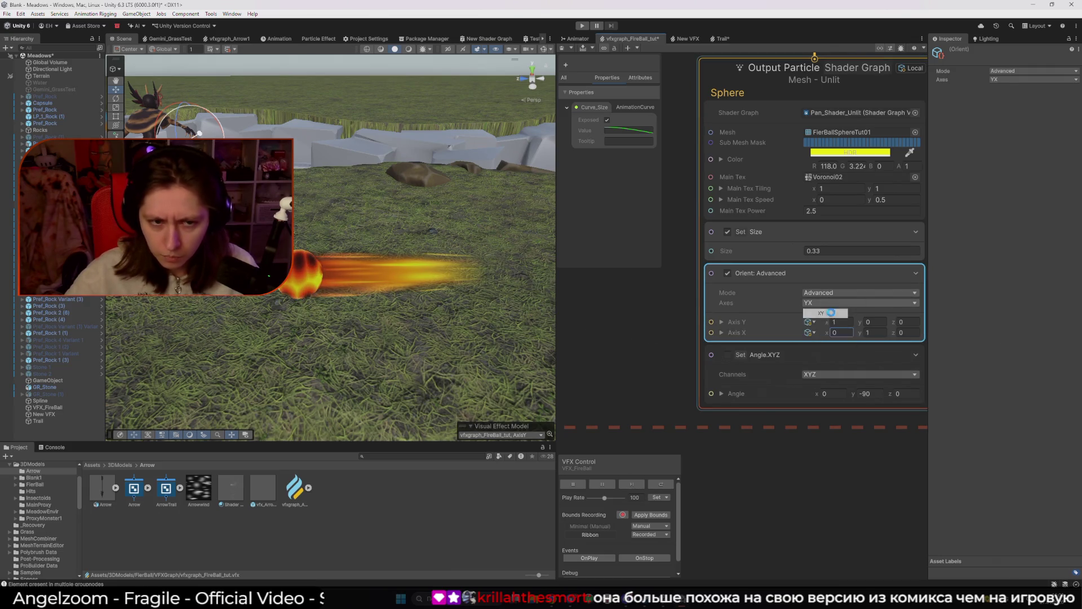
click(829, 314)
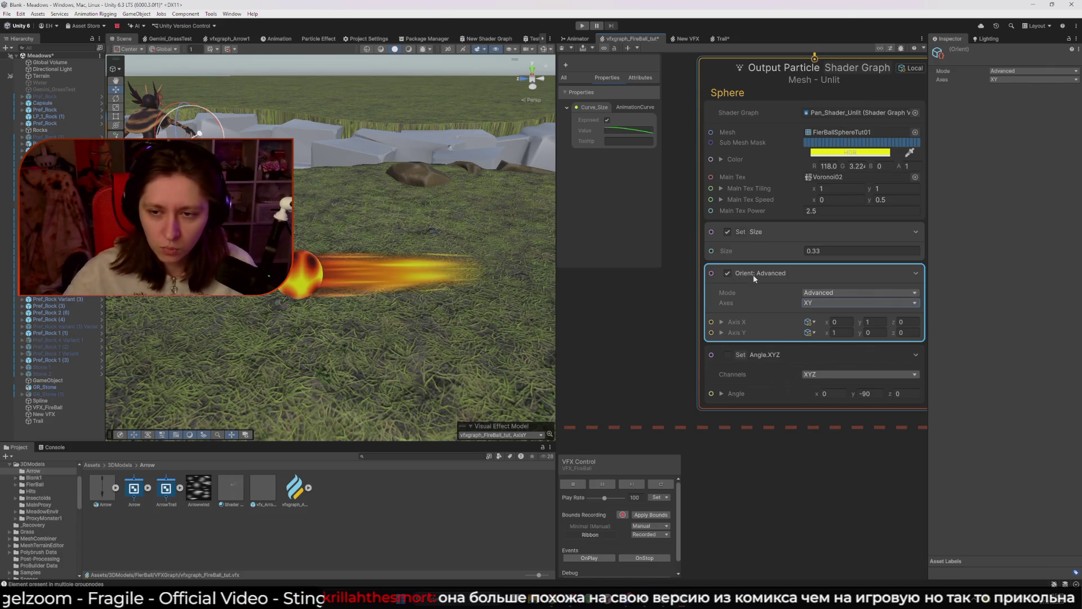
click(814, 292)
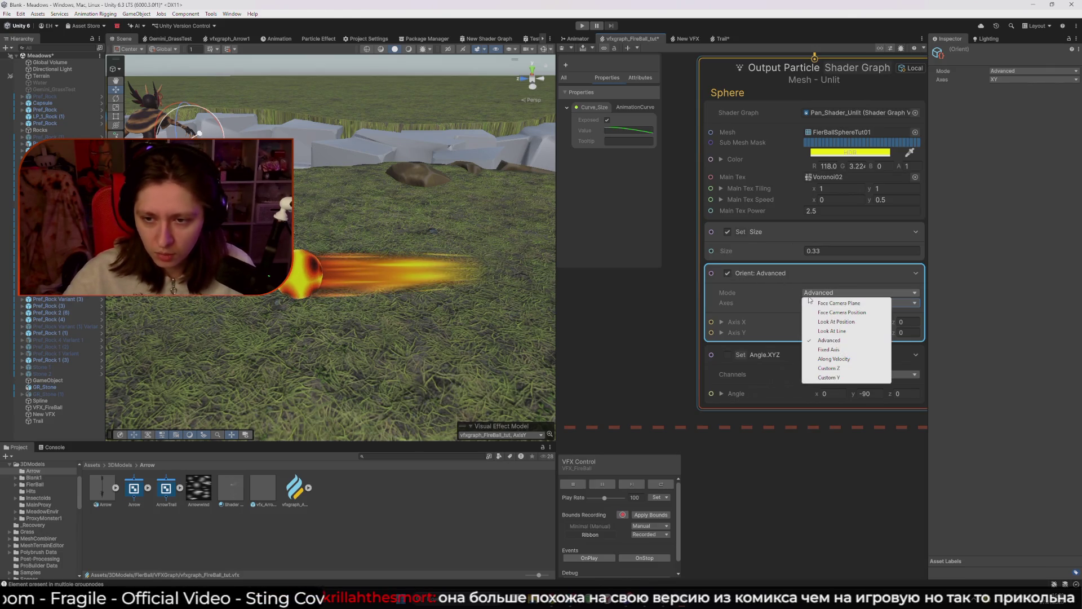
Step: Try a fixed-axis orientation, experimenting with Up vector values such as z -0.92
click(829, 349)
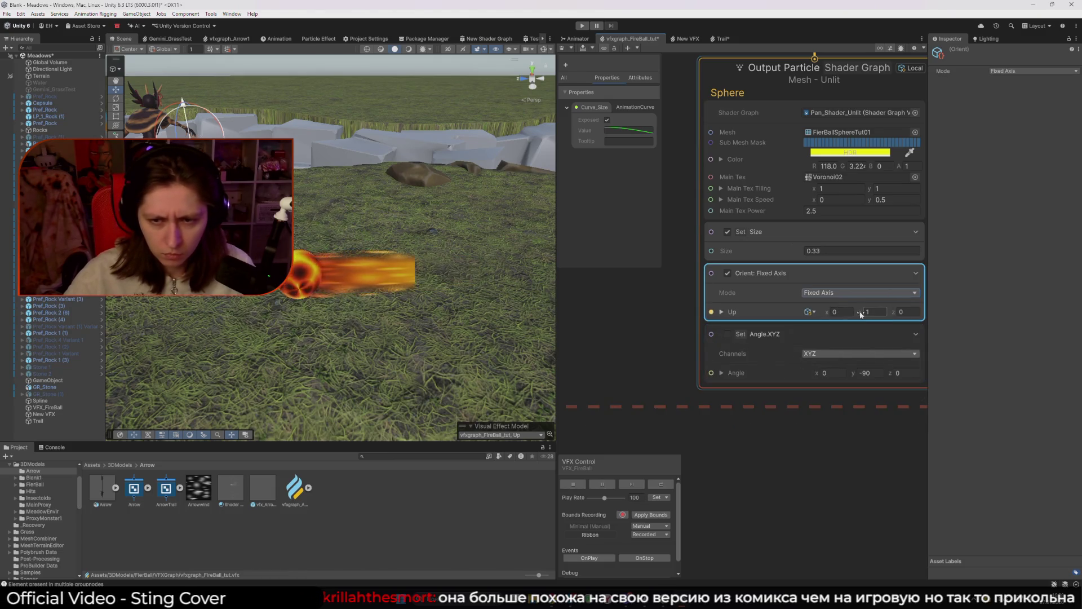
drag(859, 311, 604, 307)
key(Escape)
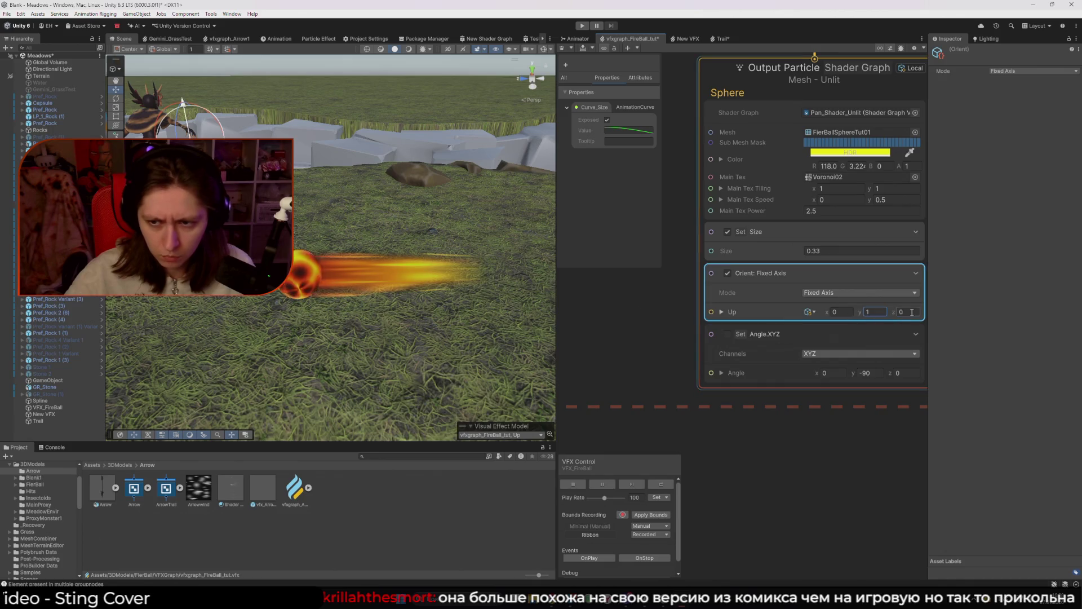
double_click(905, 311)
text(-0.92)
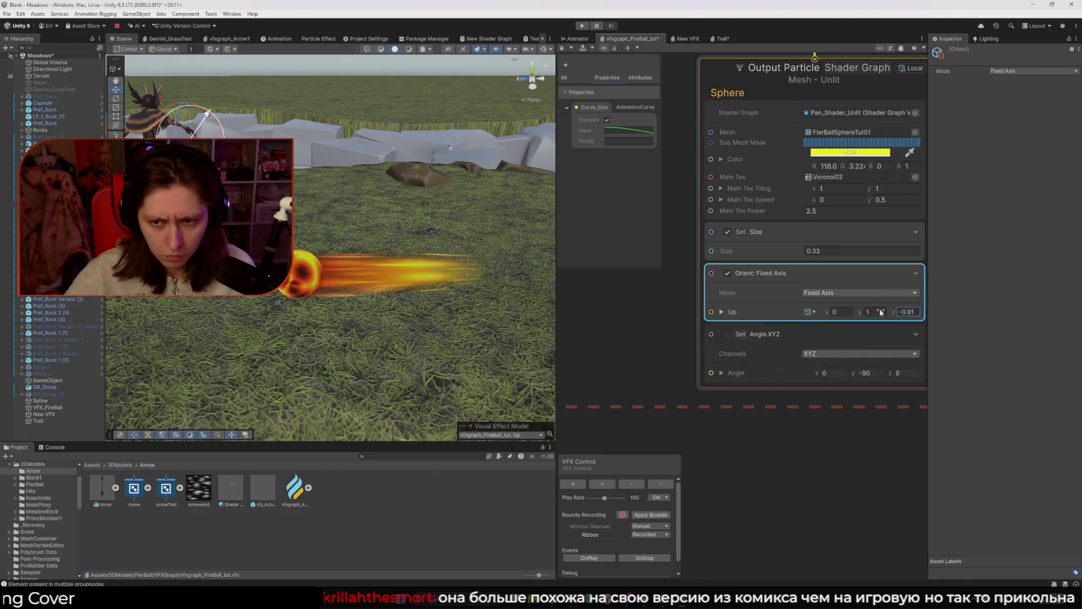
drag(873, 316, 963, 320)
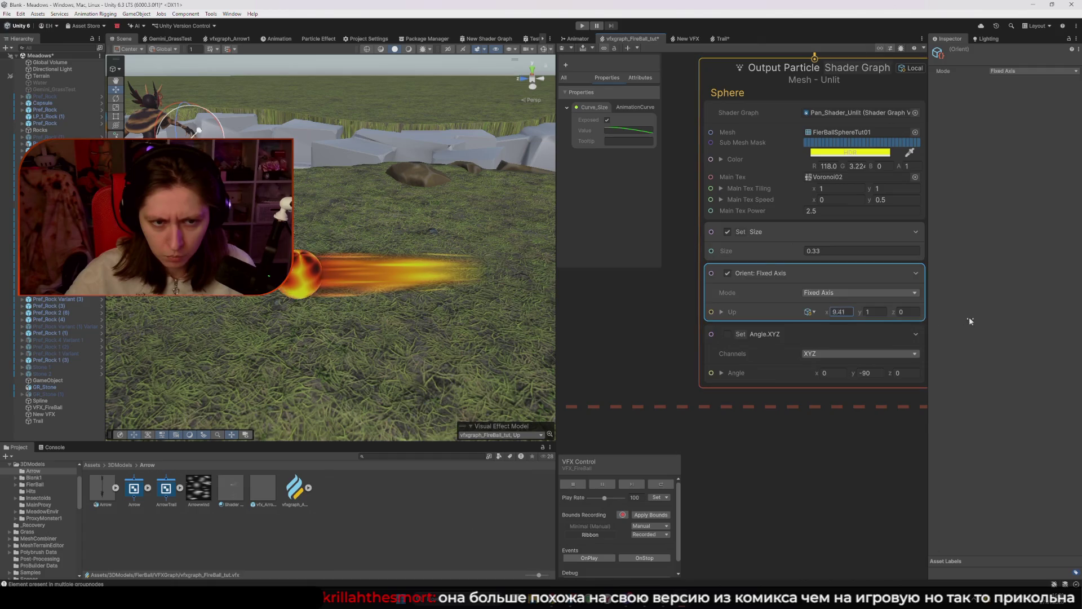
mouse_move(893, 312)
mouse_down()
mouse_move(672, 308)
mouse_move(891, 315)
mouse_up()
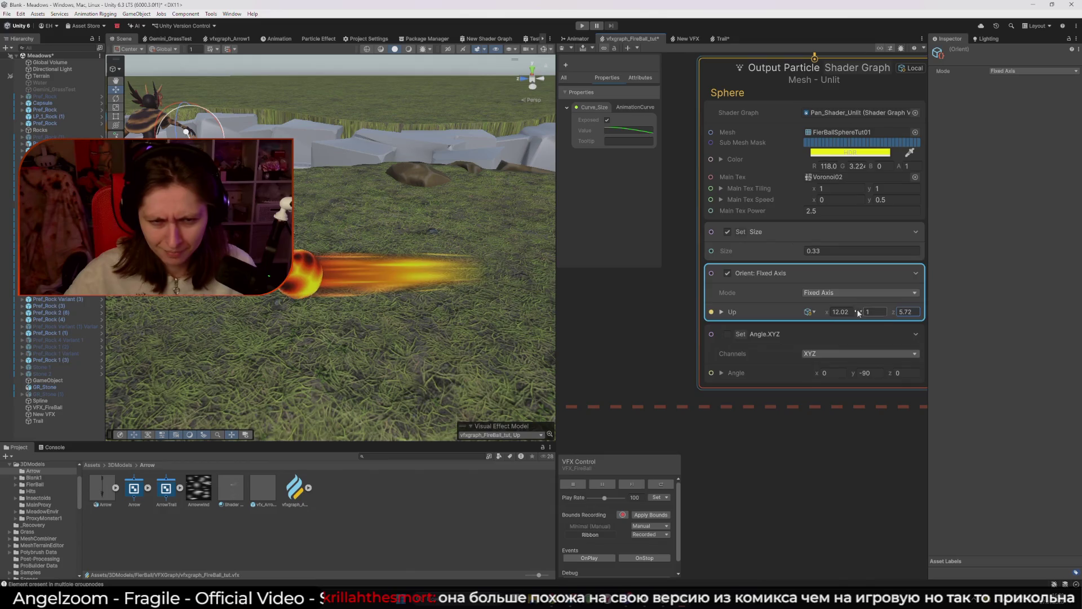
double_click(876, 312)
text(0)
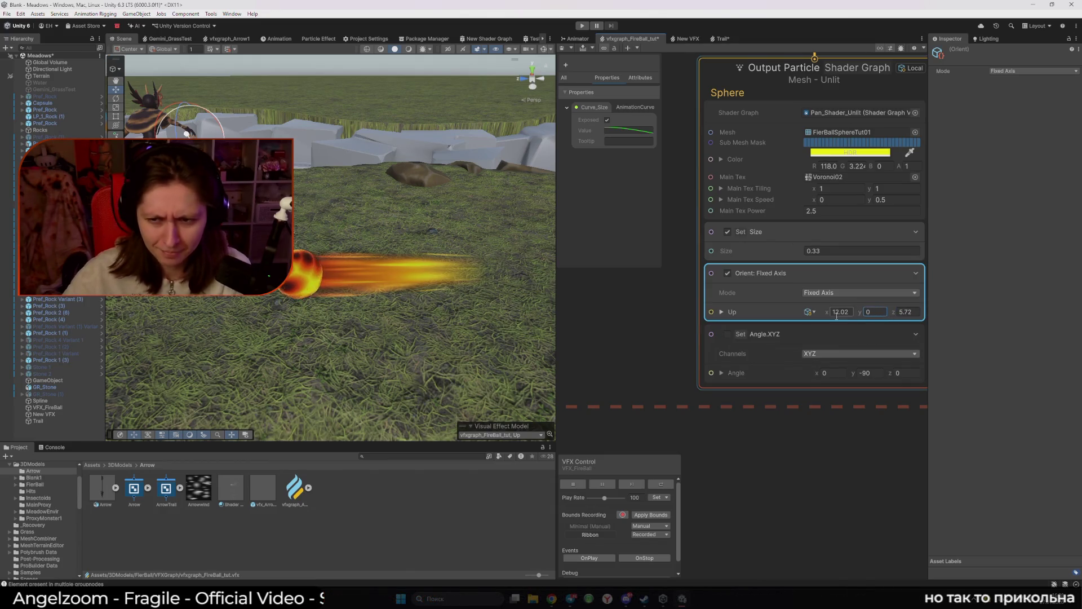
drag(827, 317, 868, 317)
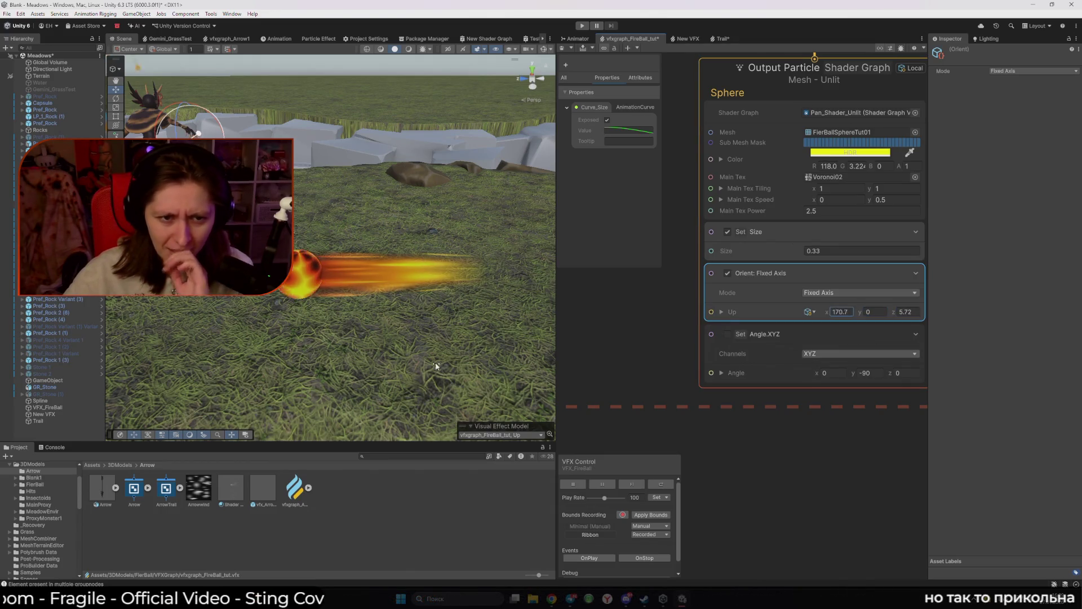
Step: Switch the sphere's orientation to Along Velocity and orbit the Scene to watch the fireball
drag(524, 346, 608, 372)
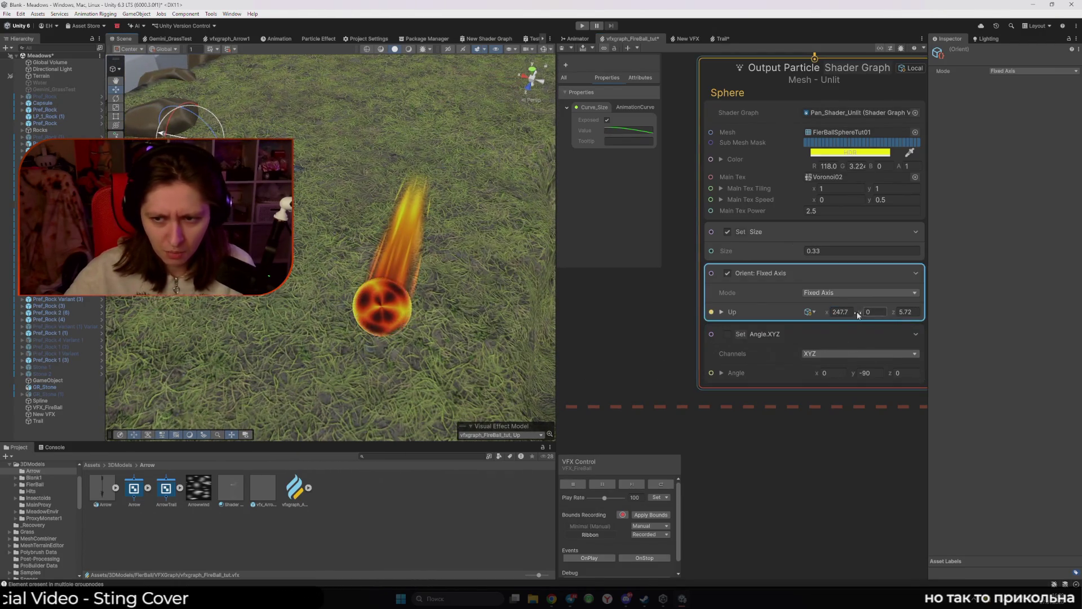
drag(557, 361, 543, 361)
drag(403, 334, 428, 327)
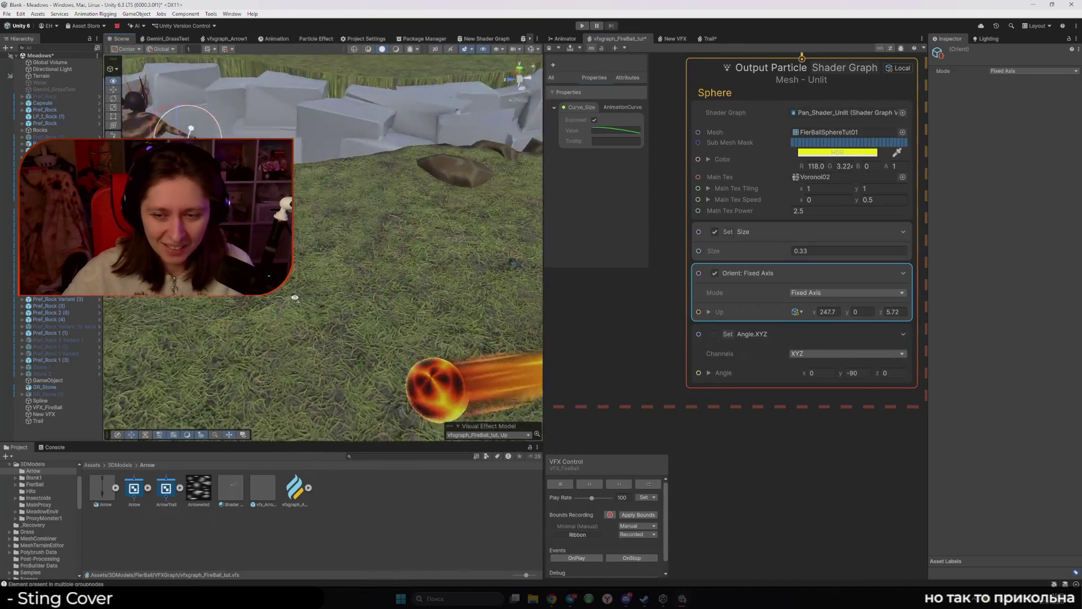
click(816, 292)
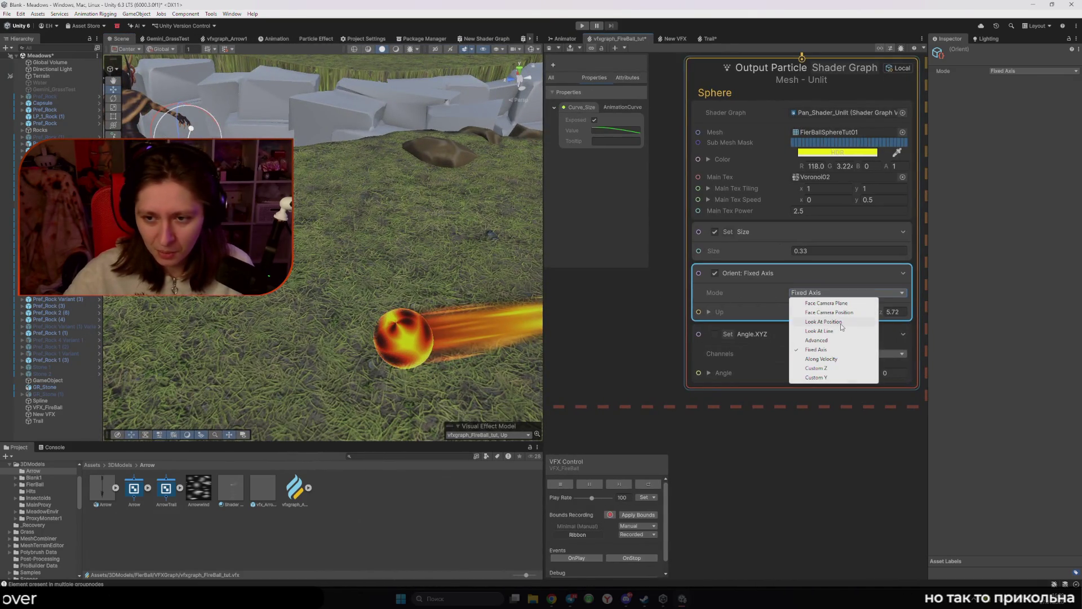
click(839, 359)
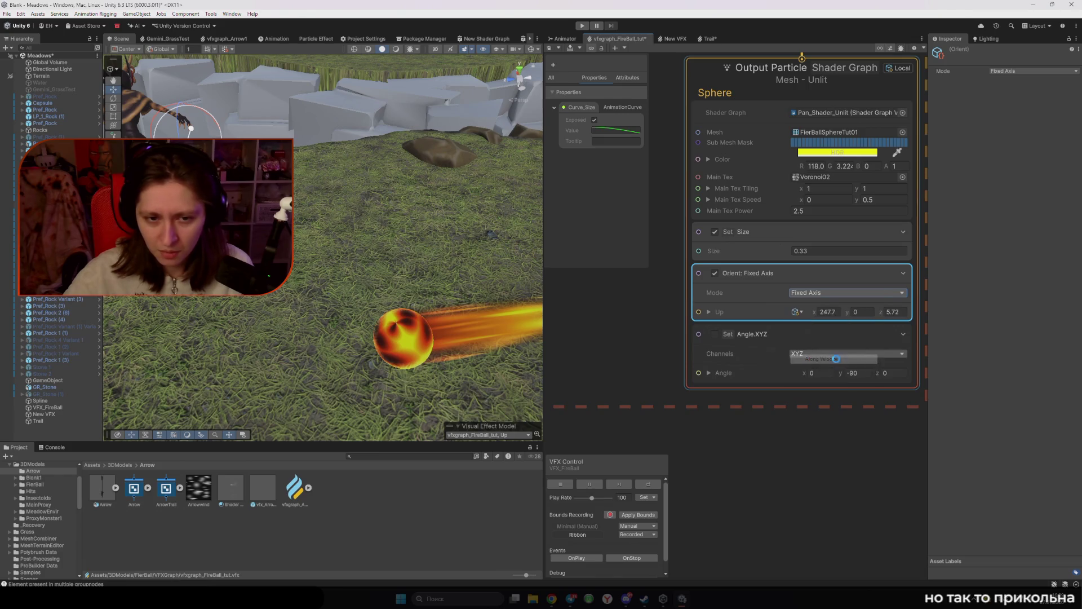
mouse_move(389, 282)
mouse_down()
mouse_move(398, 285)
mouse_move(380, 269)
mouse_move(420, 278)
mouse_up()
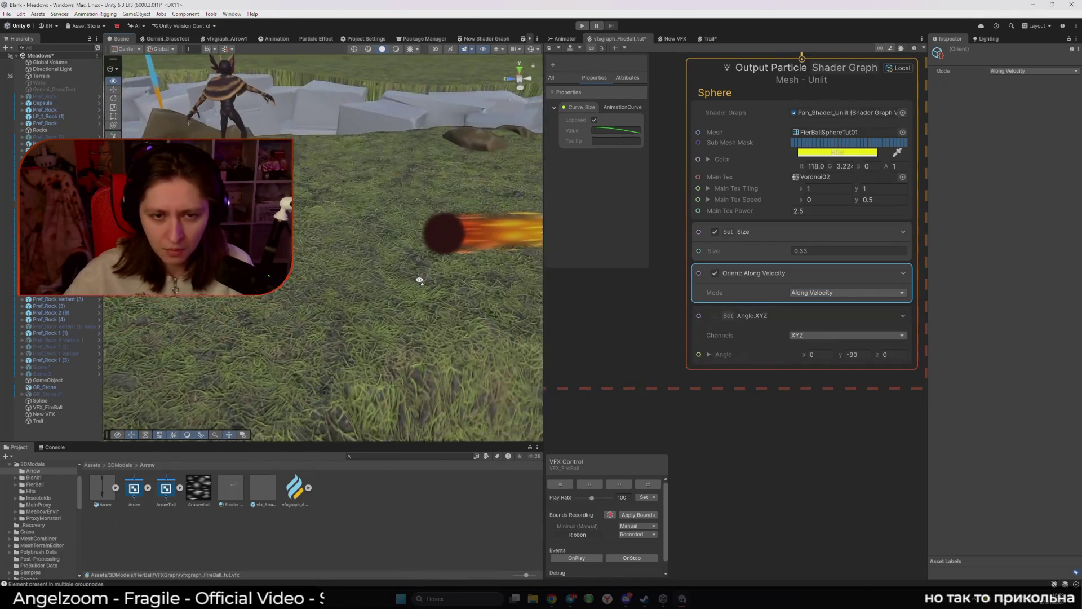
click(753, 439)
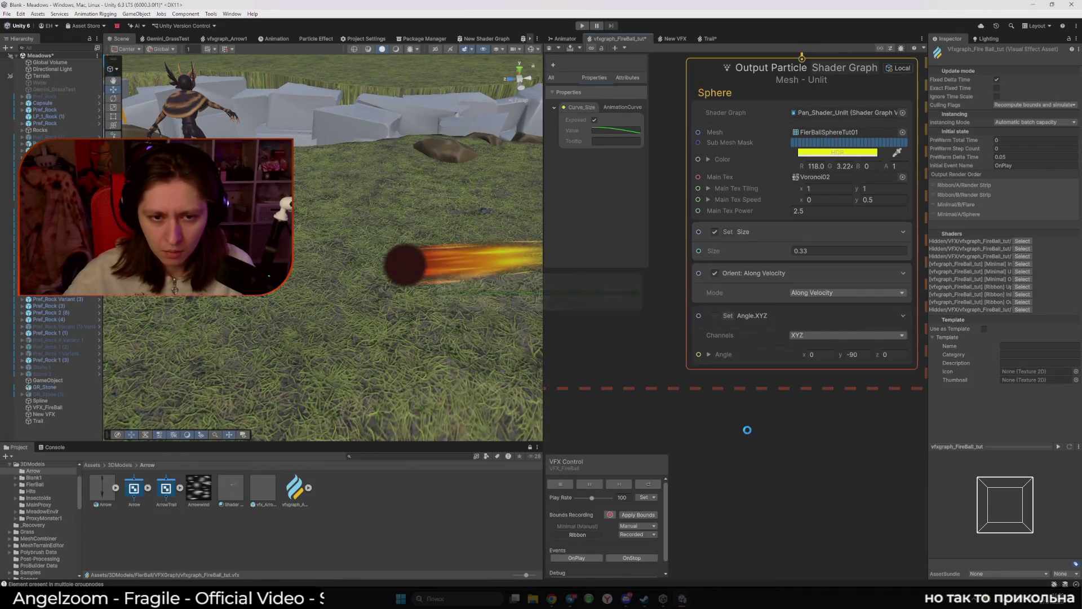
drag(441, 346, 403, 338)
Step: Try Custom Z orientation, then switch the sphere to Look At Position
click(845, 293)
click(830, 370)
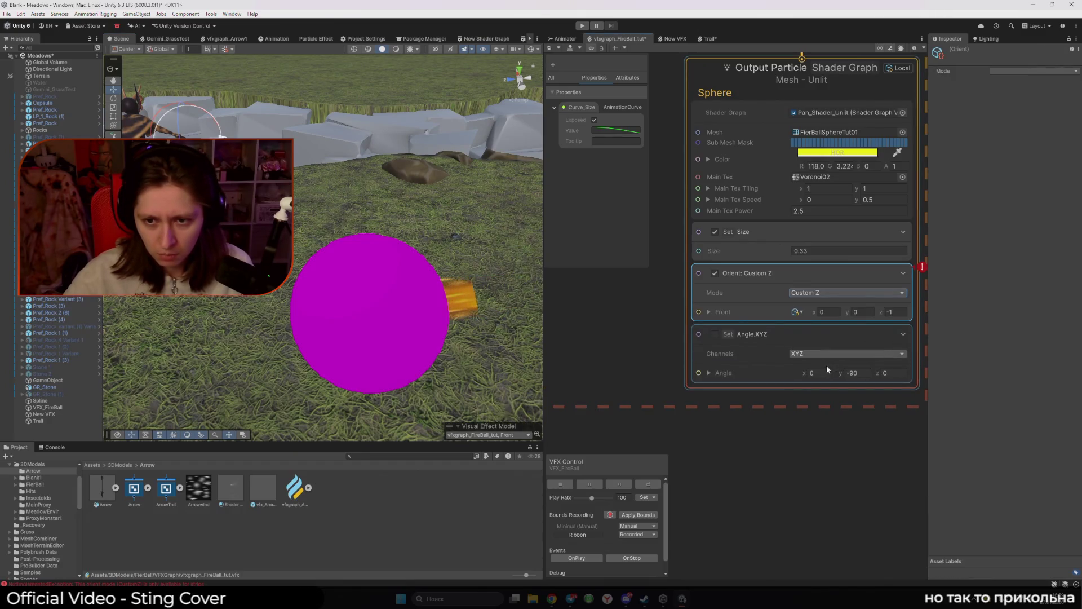
drag(427, 319, 431, 326)
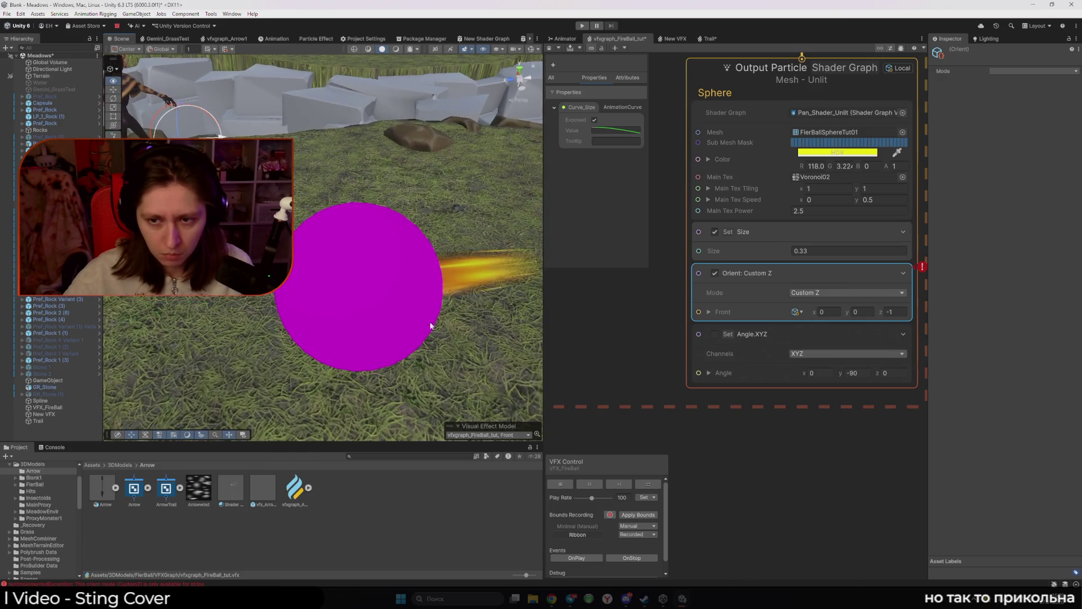
click(817, 294)
click(824, 321)
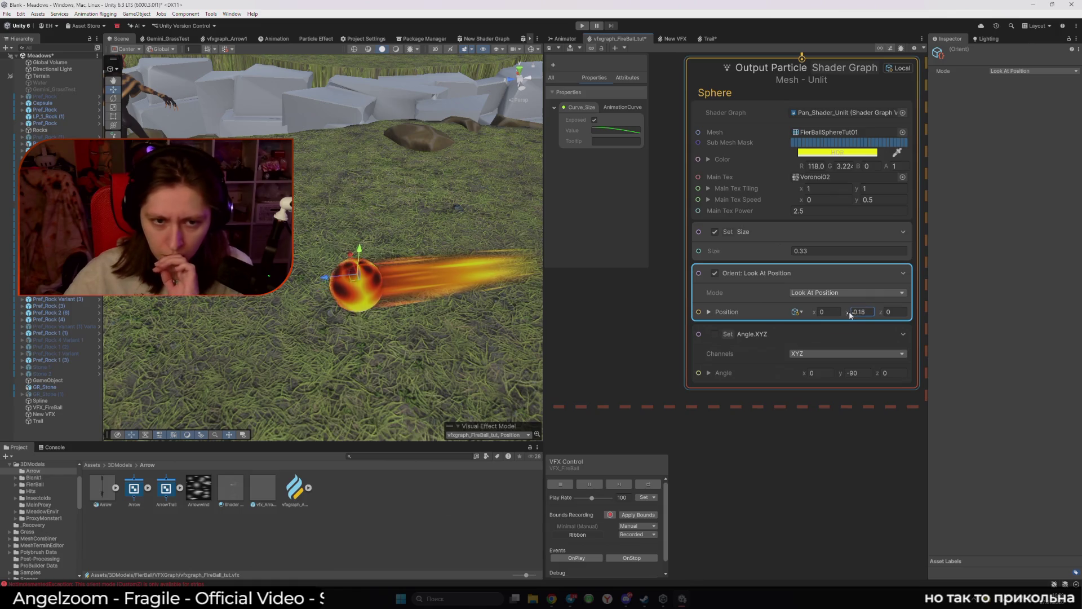
Step: Drag the look-at target to -0.853, 0.42, 1.5224 and rotate the fireball so its trail curves
click(814, 313)
mouse_move(356, 271)
mouse_down()
mouse_move(217, 313)
mouse_move(270, 441)
mouse_move(213, 362)
mouse_move(225, 338)
mouse_up()
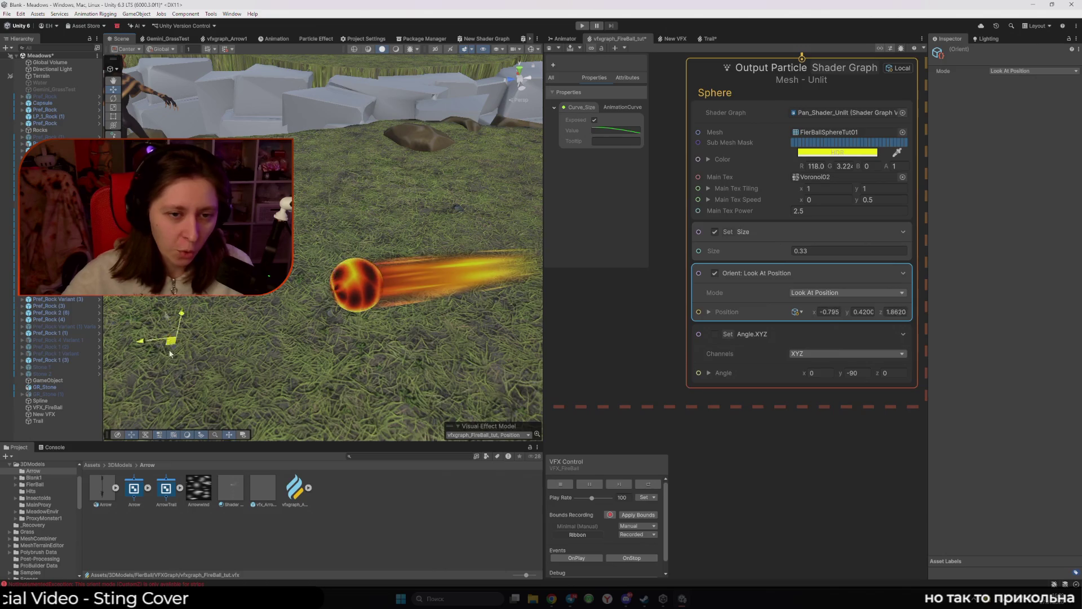
drag(286, 423, 204, 298)
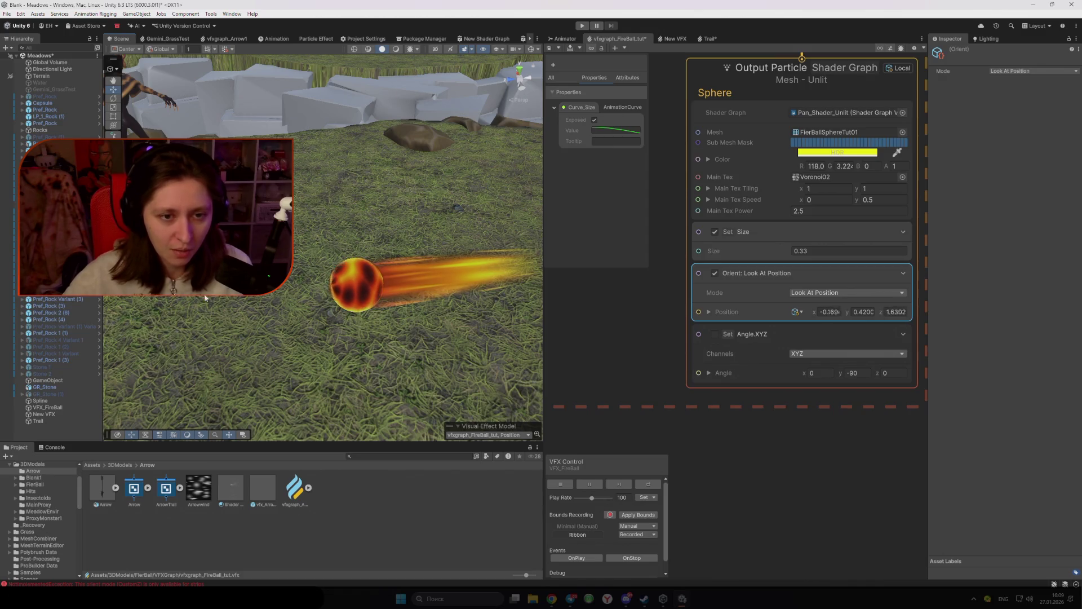
click(368, 299)
mouse_move(369, 308)
mouse_down()
mouse_move(300, 324)
mouse_move(344, 322)
mouse_move(385, 295)
mouse_move(343, 337)
mouse_move(279, 335)
mouse_move(354, 329)
mouse_move(242, 327)
mouse_move(338, 310)
mouse_move(357, 296)
mouse_move(297, 316)
mouse_move(367, 282)
mouse_move(299, 329)
mouse_move(374, 289)
mouse_move(279, 336)
mouse_move(225, 312)
mouse_move(304, 298)
mouse_move(368, 264)
mouse_move(279, 333)
mouse_move(271, 326)
mouse_move(287, 340)
mouse_move(275, 322)
mouse_move(222, 317)
mouse_move(364, 284)
mouse_move(376, 301)
mouse_move(251, 320)
mouse_move(369, 304)
mouse_move(430, 283)
mouse_move(419, 313)
mouse_up()
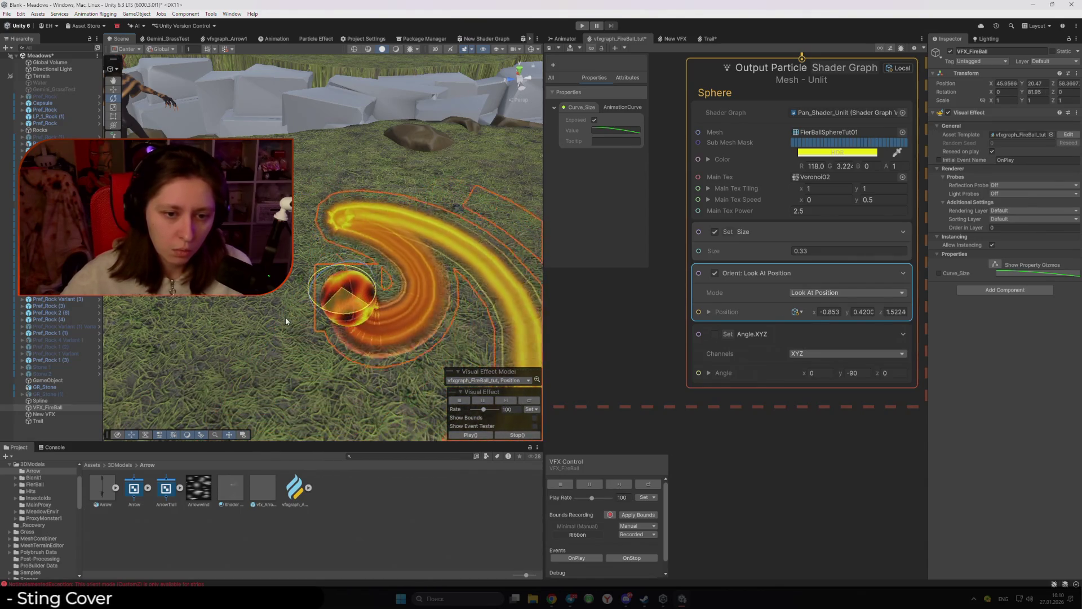
Step: Undo the fireball rotation and delete the Set Angle.XYZ and Orient blocks from the sphere
key(ctrl+z)
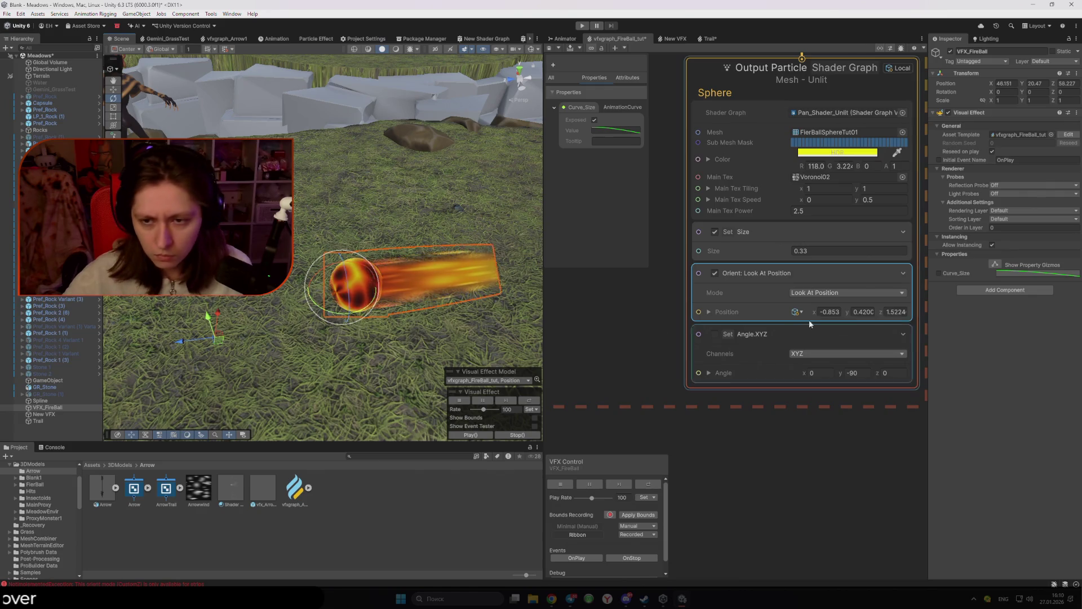
click(715, 273)
click(787, 330)
key(Delete)
click(750, 282)
key(Delete)
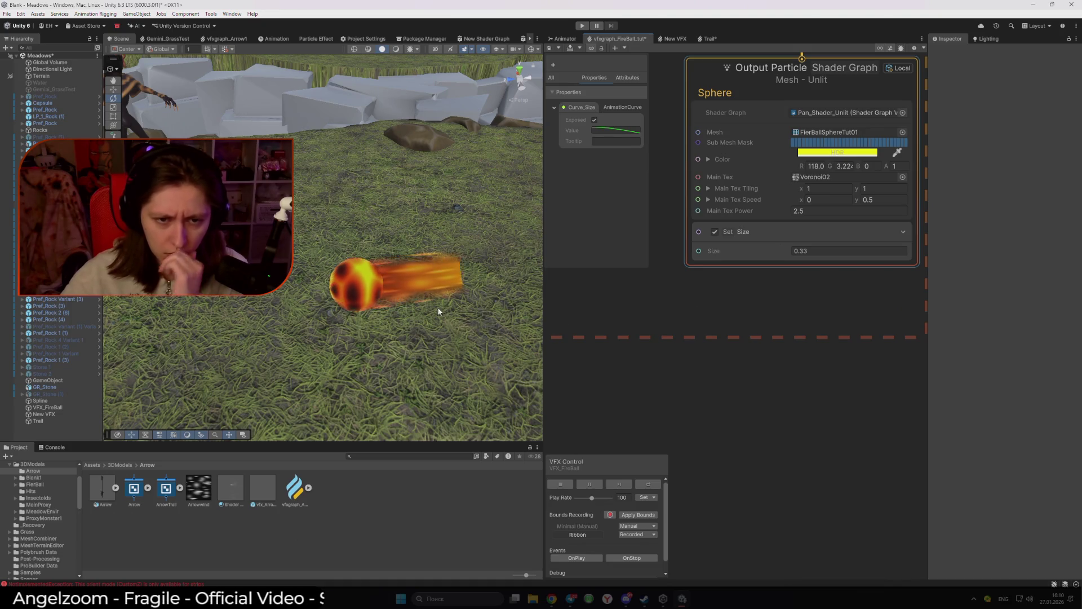
Step: Enable the sphere's Set Size block and frame the whole Minimal system in the graph
scroll(654, 319, down, 5)
scroll(686, 329, up, 5)
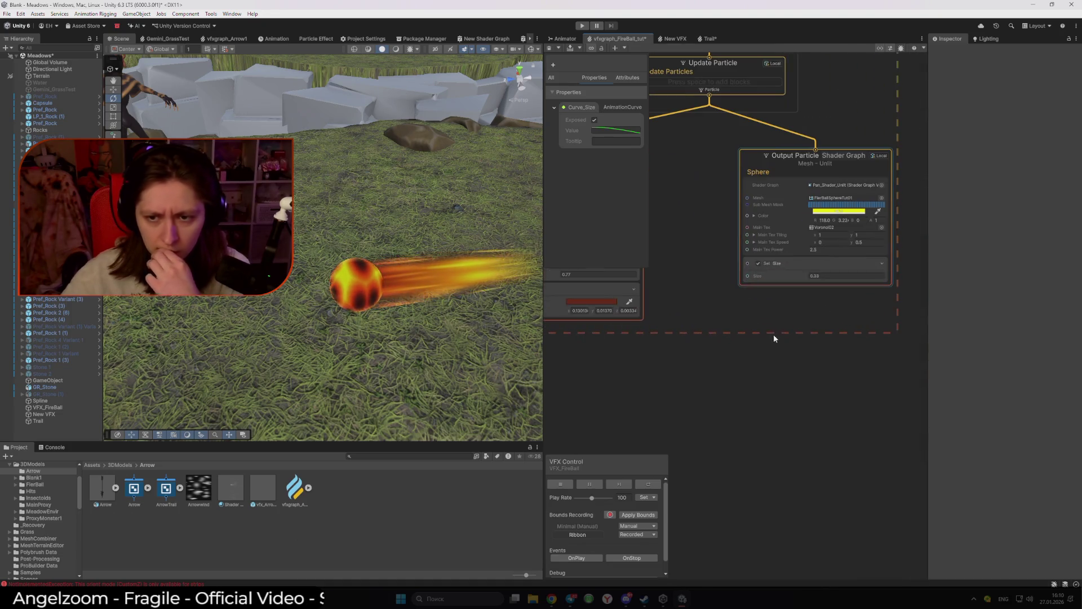
click(758, 264)
click(759, 263)
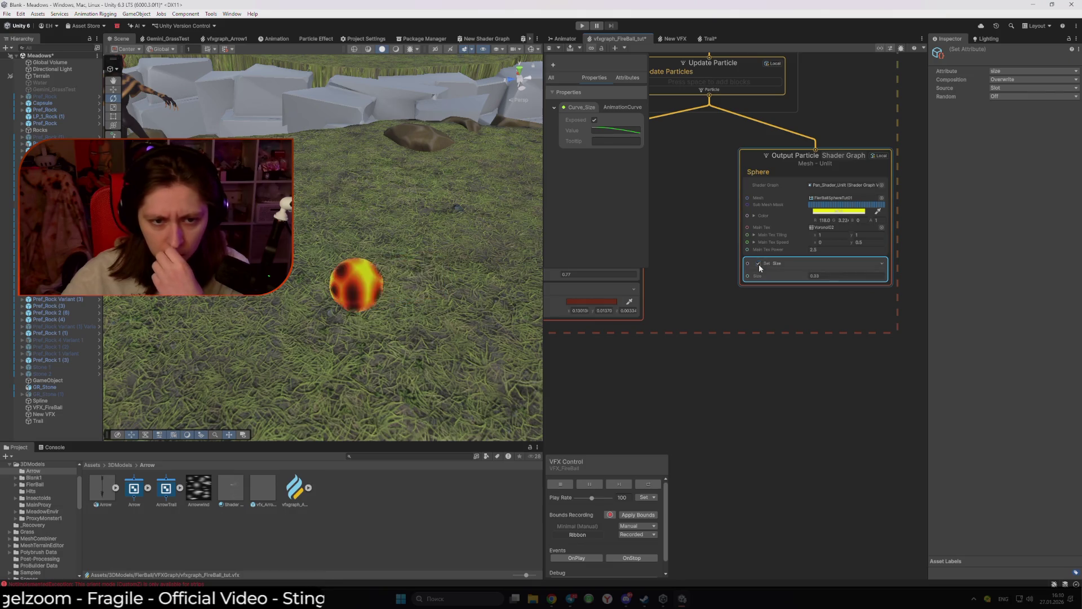
click(751, 365)
scroll(688, 332, down, 4)
drag(688, 332, 763, 350)
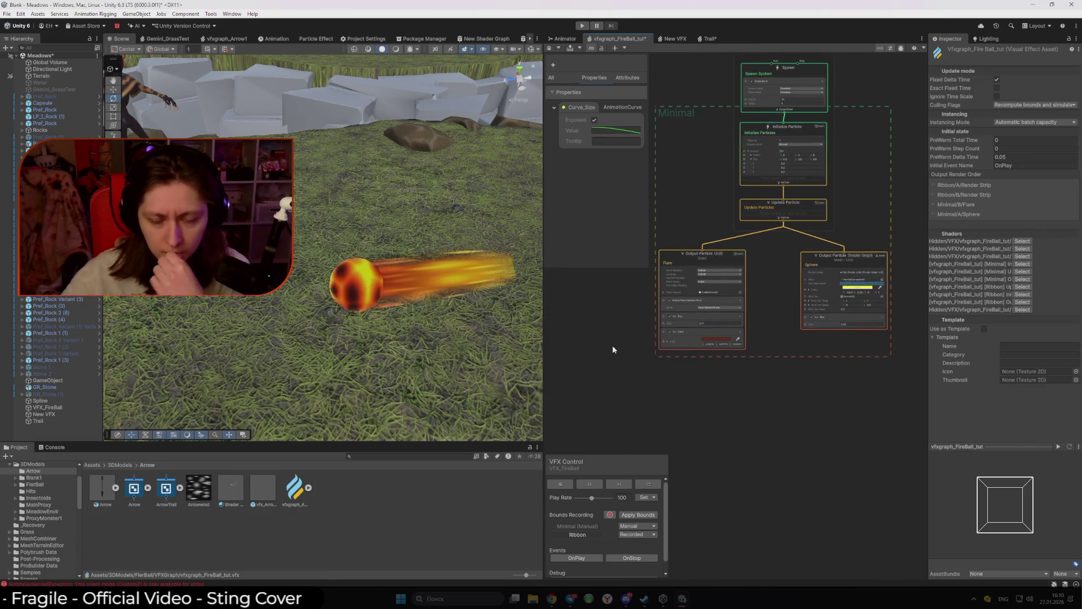
drag(608, 344, 732, 381)
scroll(763, 340, down, 2)
scroll(732, 271, up, 3)
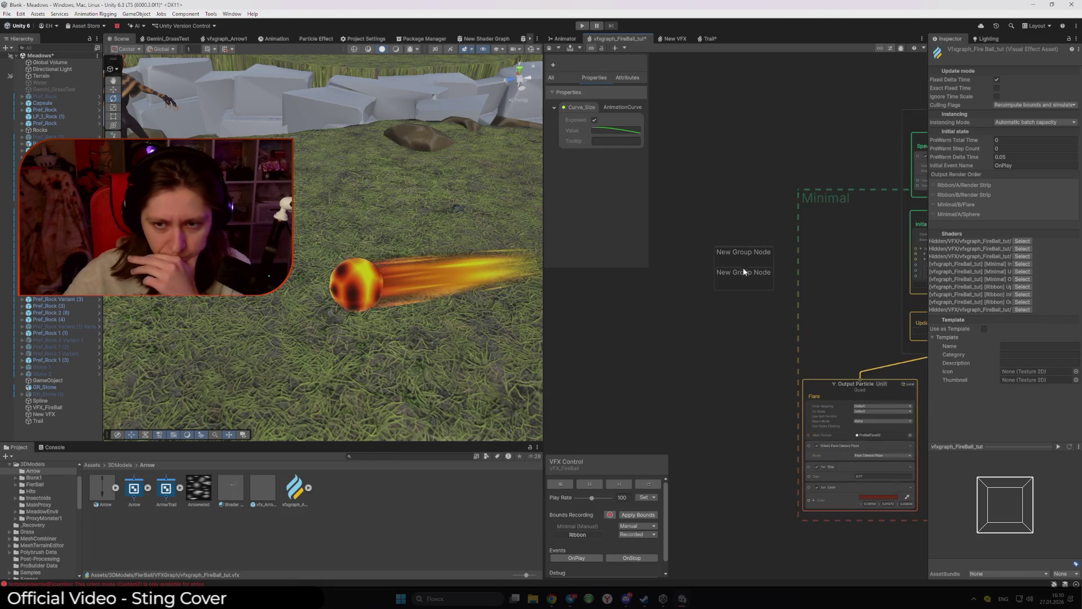
scroll(777, 282, down, 2)
drag(736, 285, 657, 219)
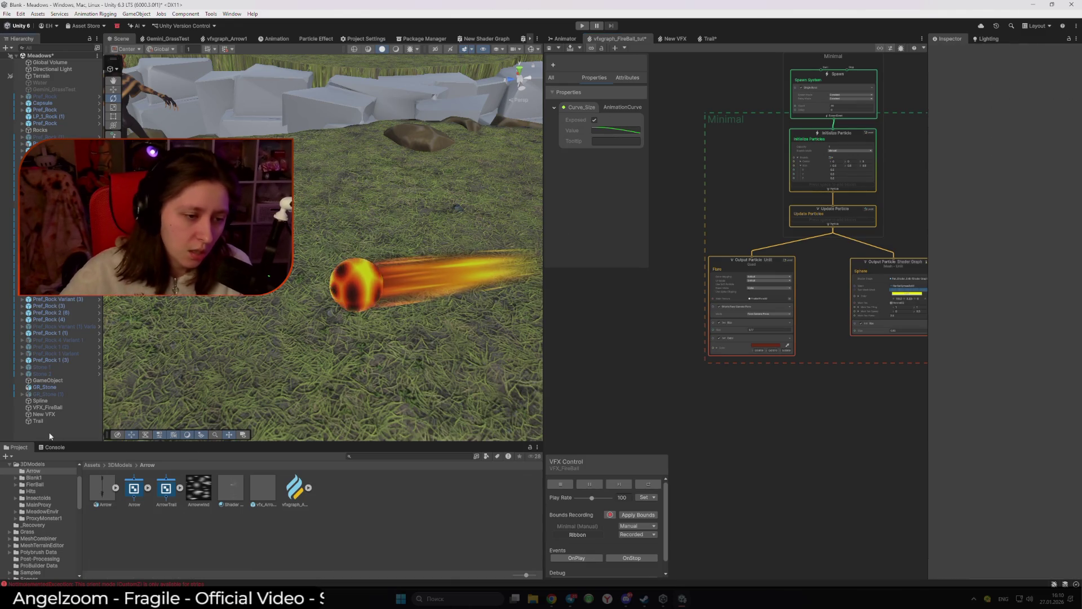
Step: Create an empty GameObject named FireBall and parent VFX_FireBall under it
right_click(51, 430)
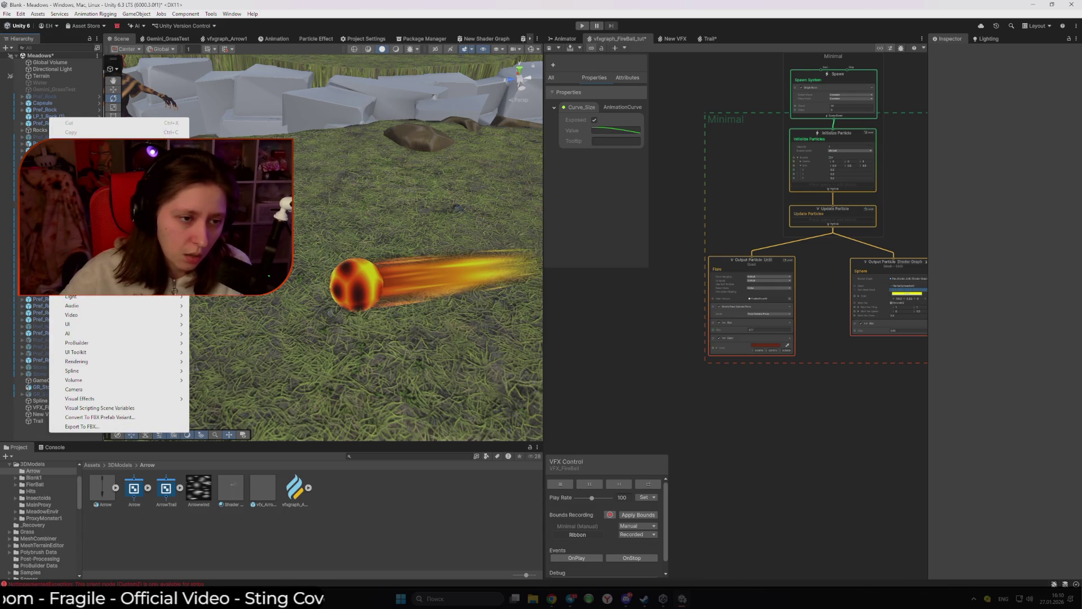
click(73, 268)
text(FireBall)
click(55, 407)
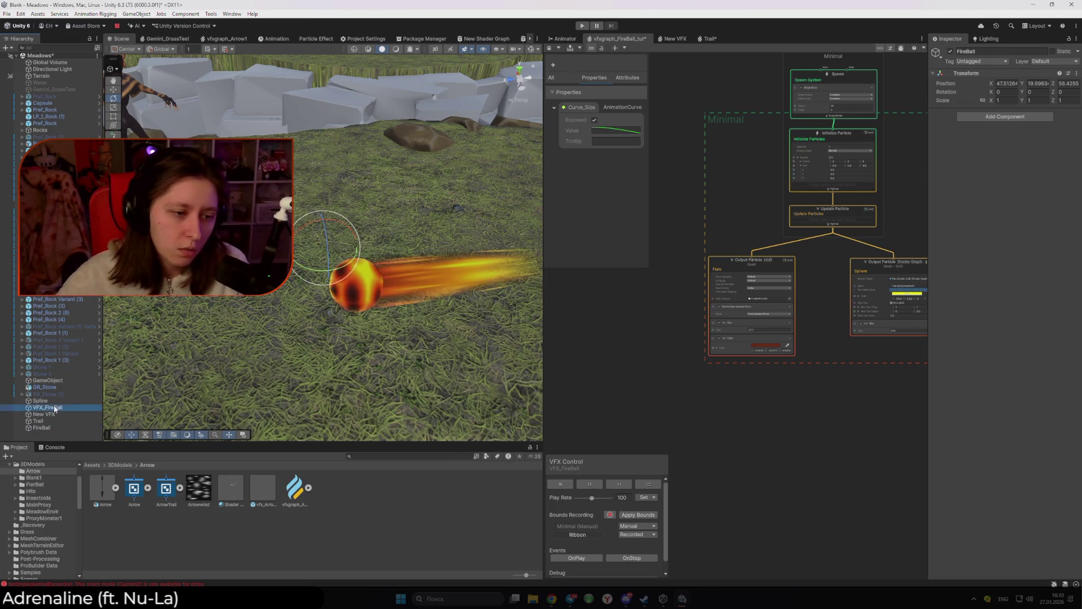
drag(52, 426, 49, 424)
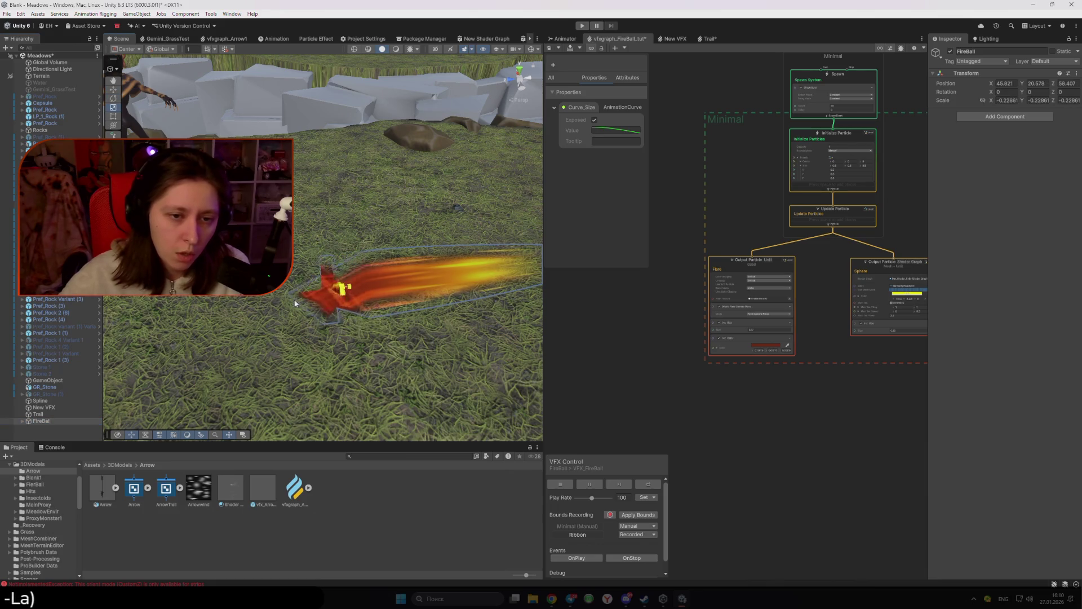
drag(308, 302, 446, 314)
key(ctrl+z)
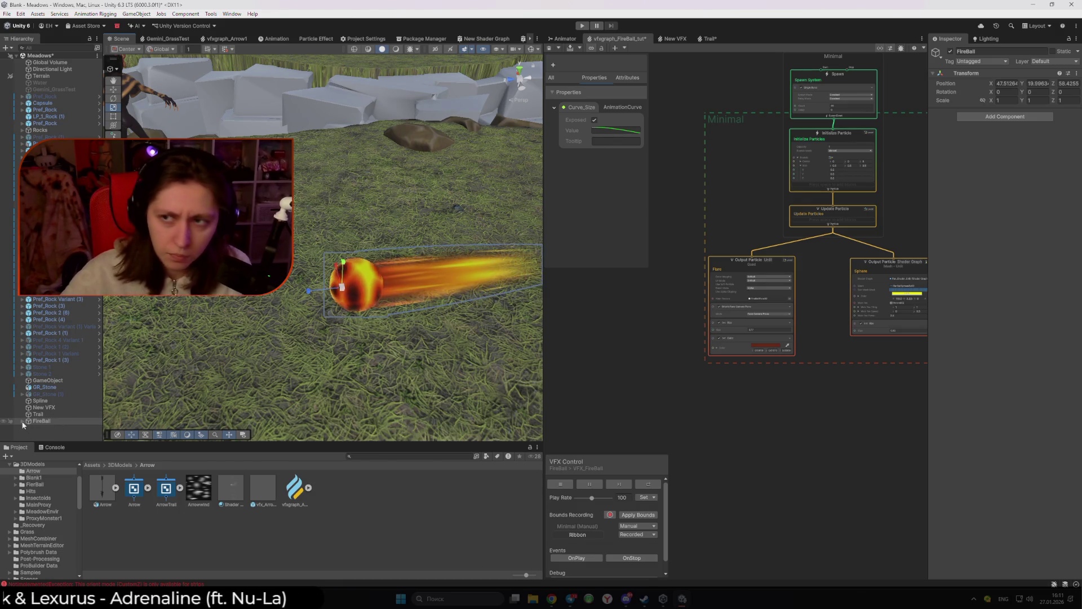
Step: Set FireBall's Position X to 0 and the child VFX_FireBall's local Position to 0,0,0
click(1013, 84)
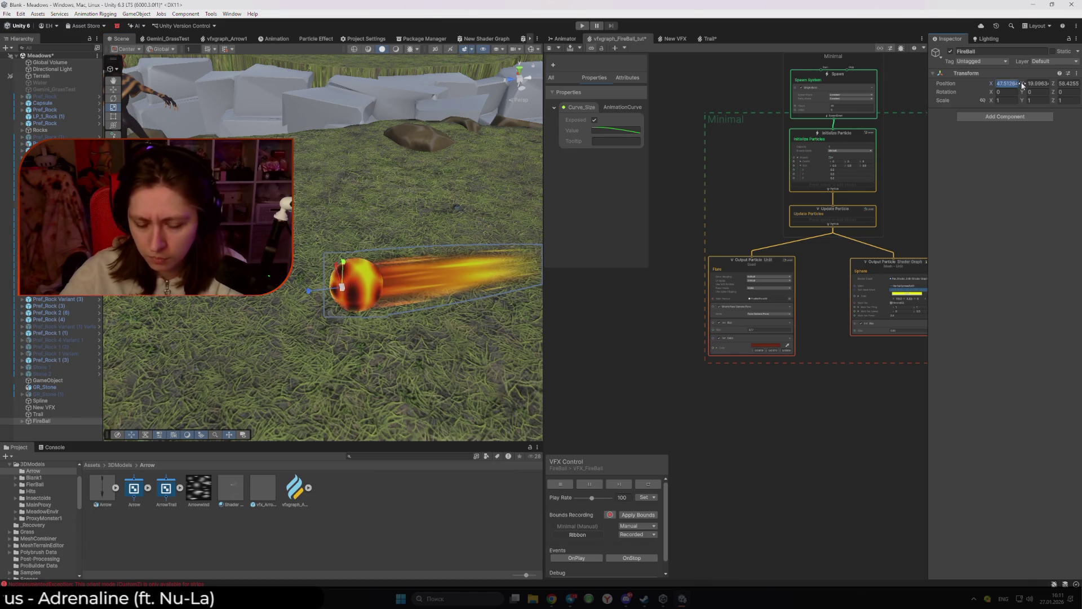
text(0)
click(23, 421)
click(34, 428)
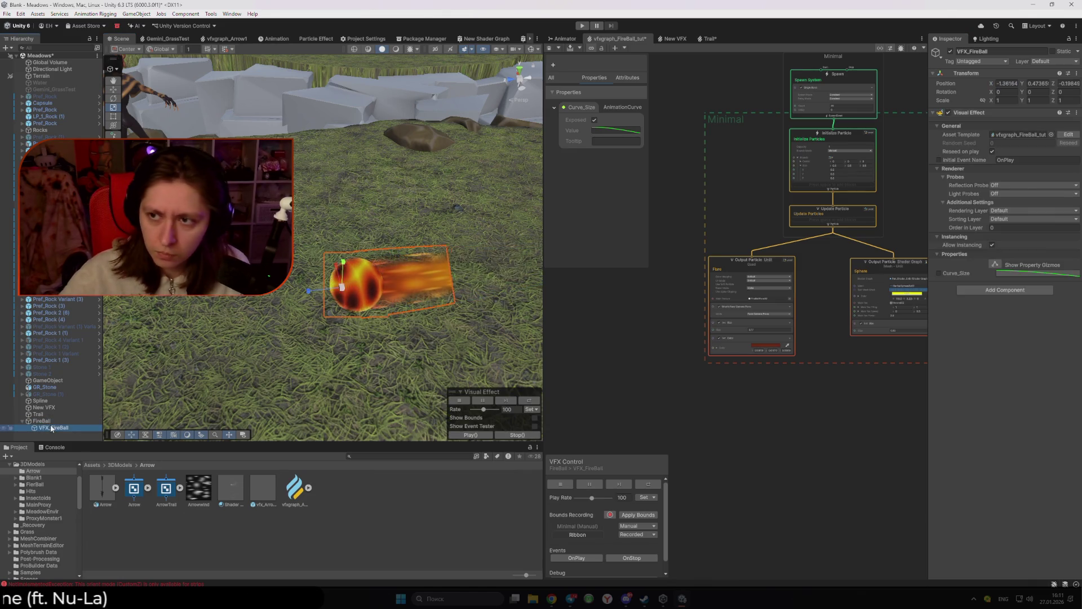
click(1015, 82)
text(0)
key(Tab)
text(0)
key(Tab)
text(0)
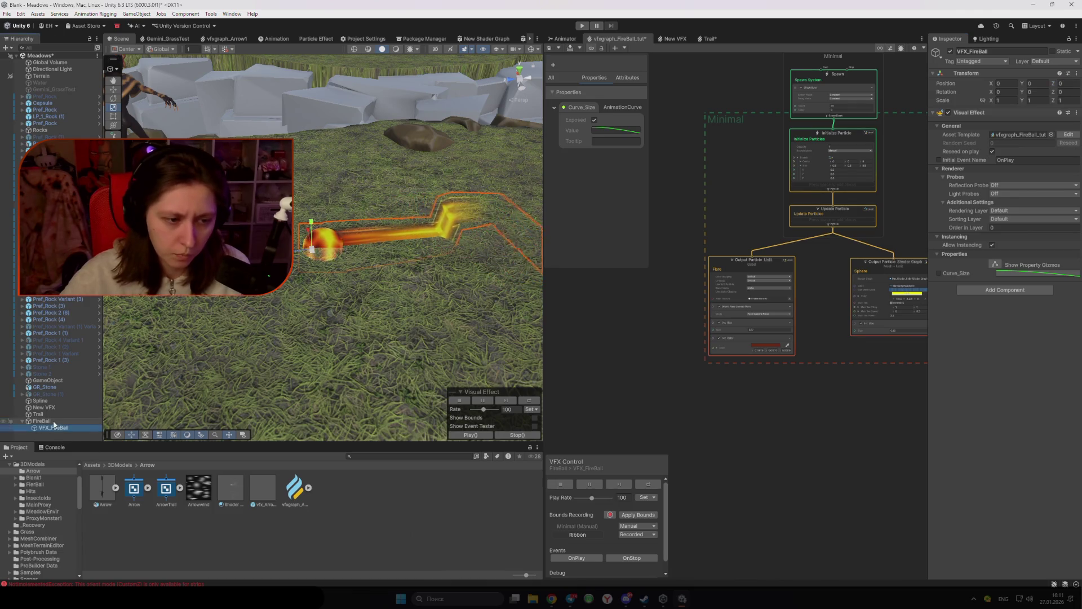
Step: Move the FireBall object beside the rocks in the Scene
click(348, 211)
mouse_move(311, 204)
mouse_down()
mouse_move(422, 218)
mouse_move(483, 389)
mouse_move(459, 386)
mouse_move(303, 190)
mouse_move(346, 252)
mouse_up()
scroll(345, 253, up, 5)
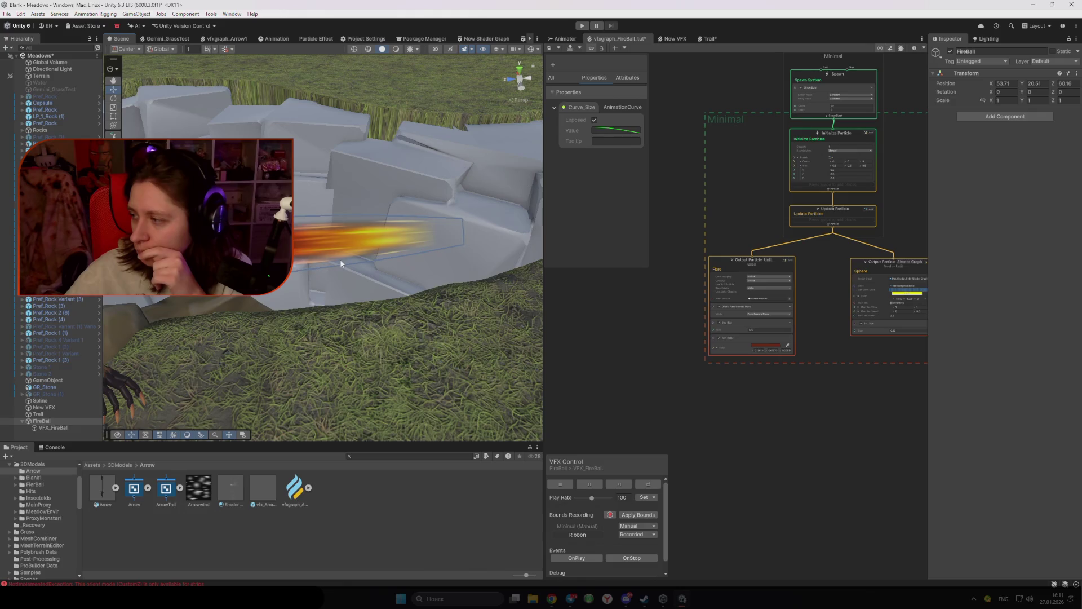
Step: Zoom in on the fireball, then select the ArrowTrail shader graph to inspect its properties
drag(354, 268, 326, 275)
scroll(762, 407, up, 2)
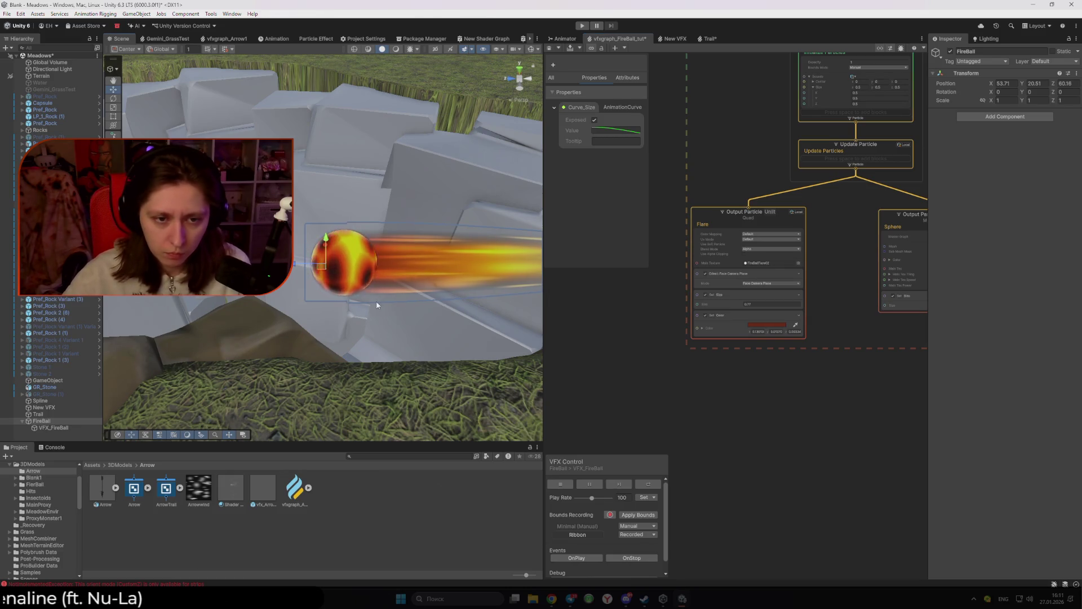
scroll(377, 305, up, 5)
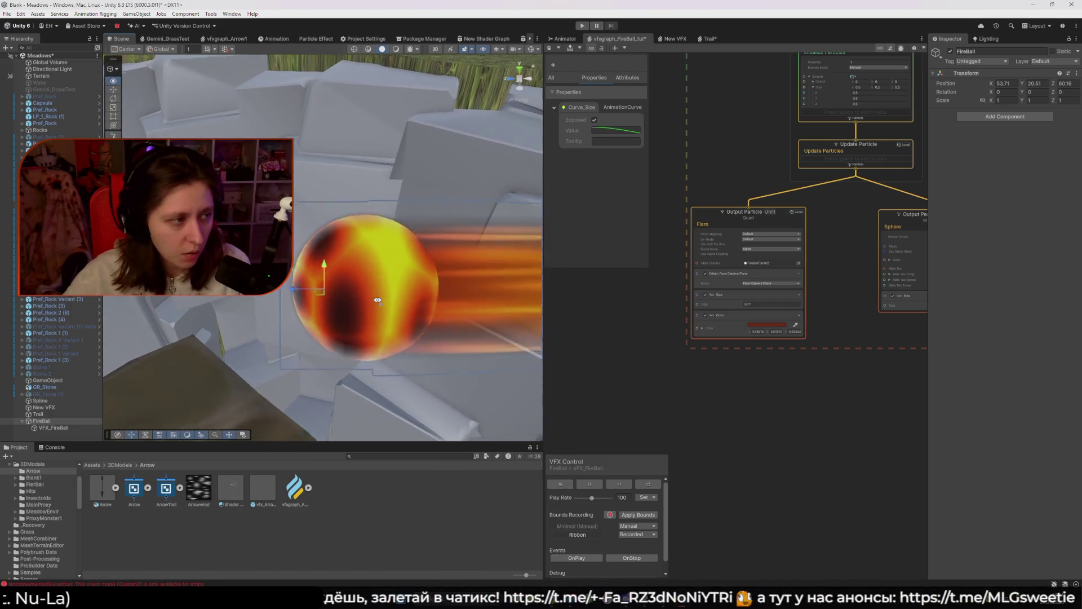
scroll(377, 301, down, 5)
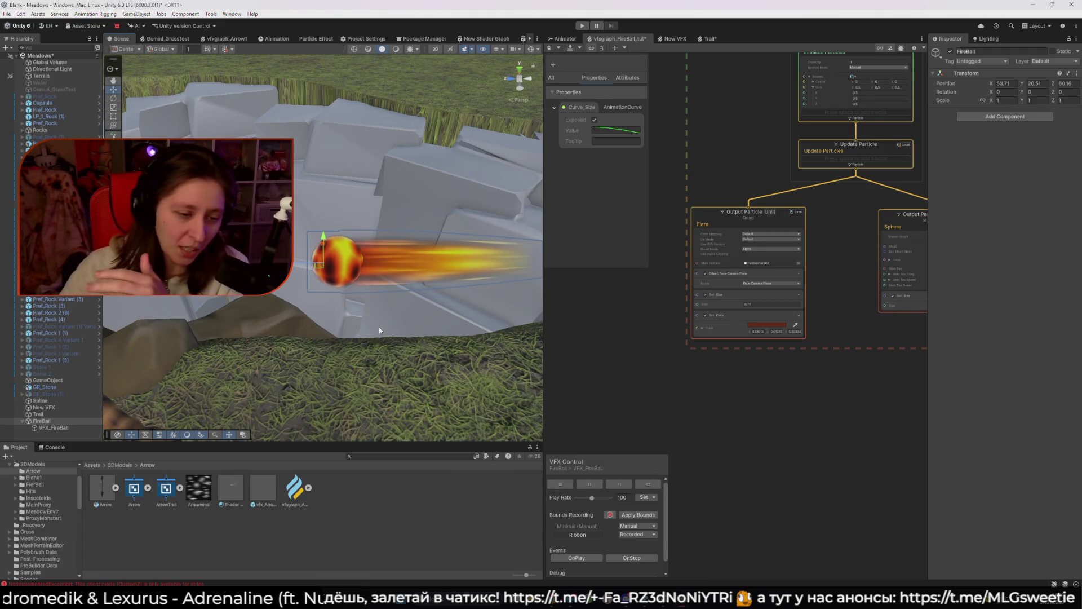
click(172, 490)
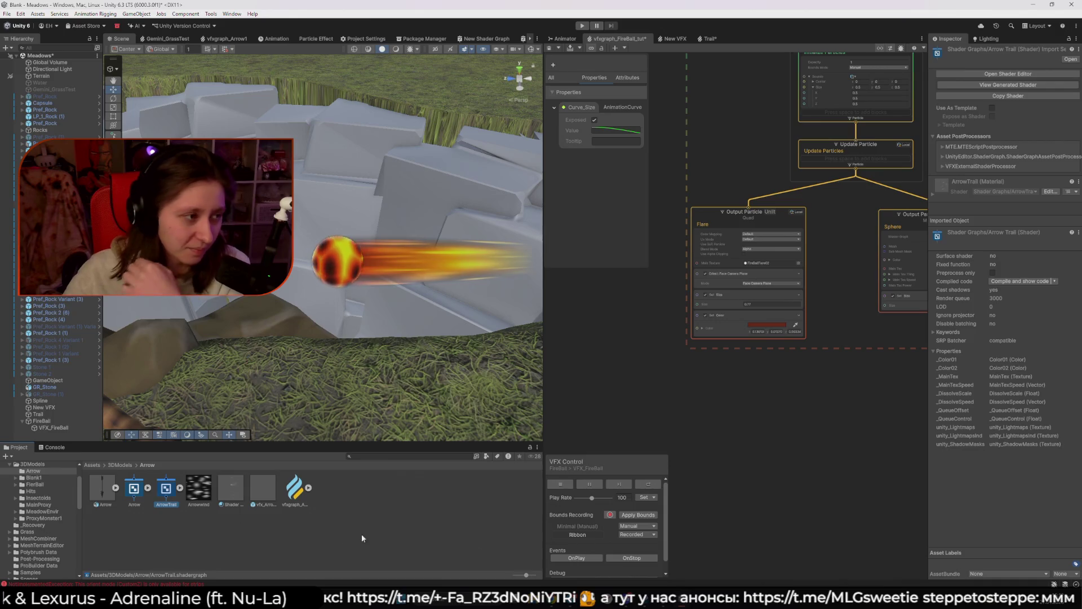
Step: Navigate from the Arrow folder up to 3DModels, into FireBall, and select its VFXGraph folder
click(376, 538)
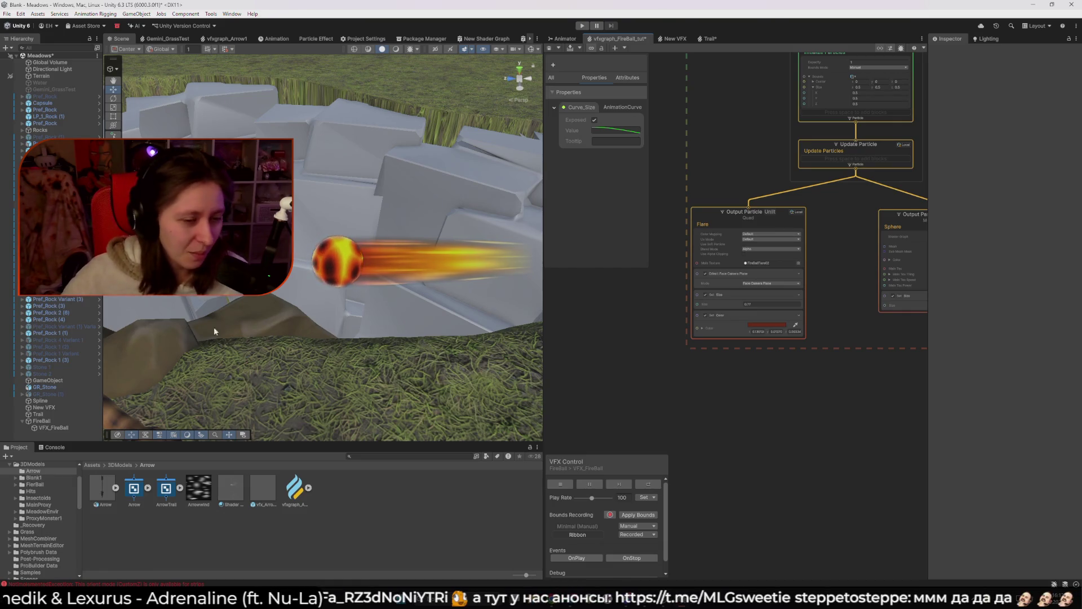
click(118, 465)
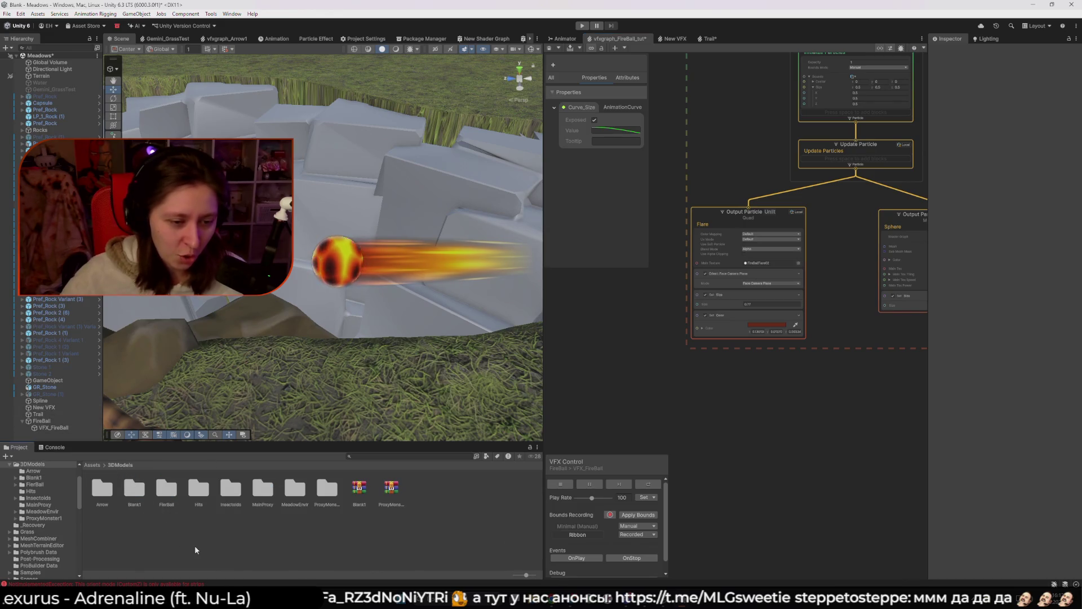
double_click(159, 490)
click(144, 495)
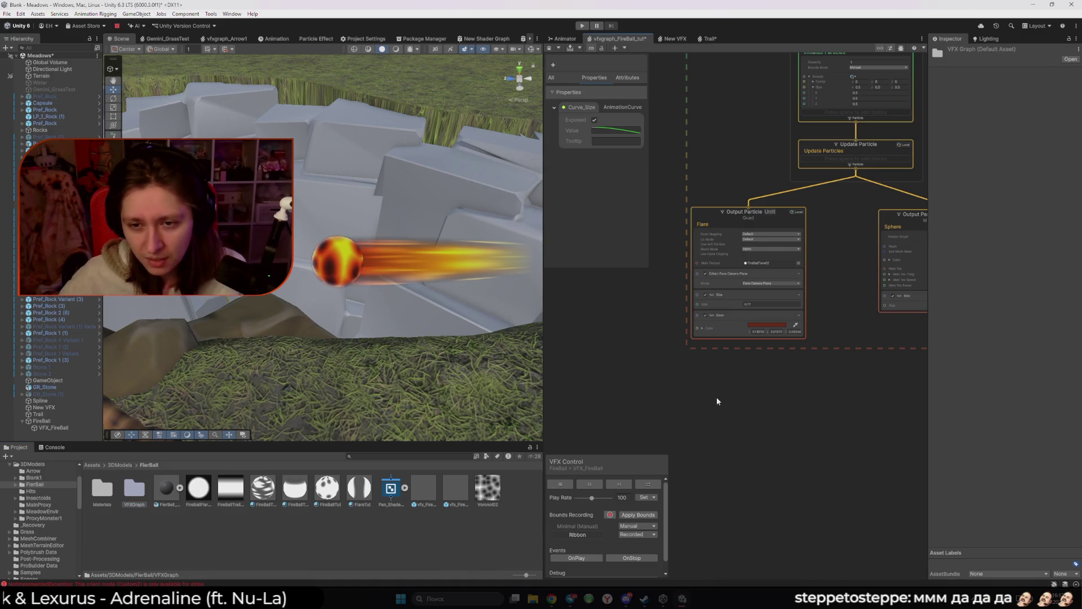
Step: Add a Vector blackboard property named Size and expand its details
scroll(823, 400, down, 1)
drag(823, 400, 716, 400)
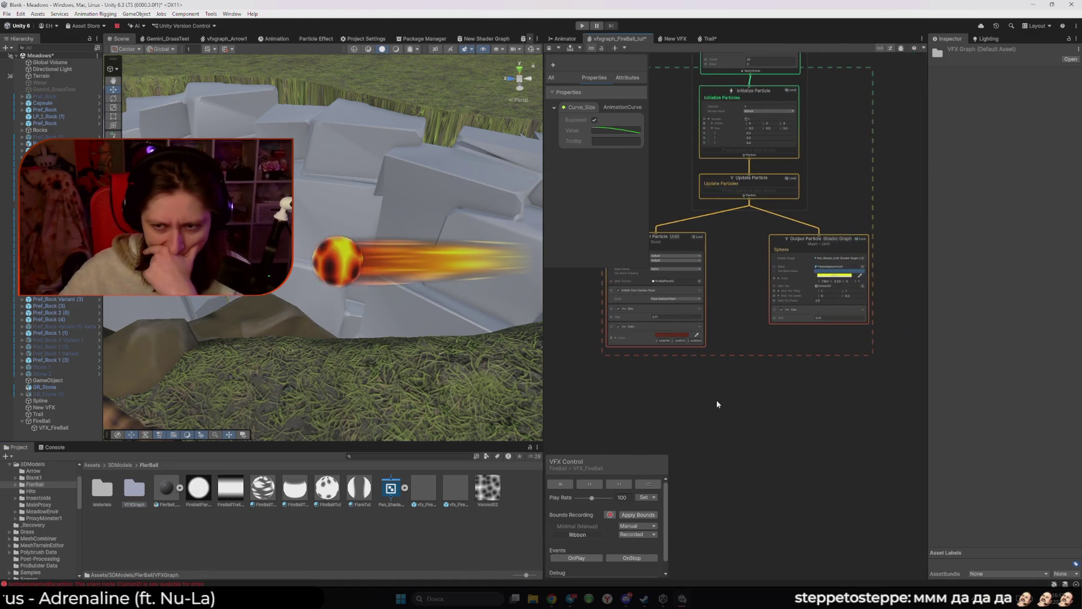
scroll(714, 397, up, 1)
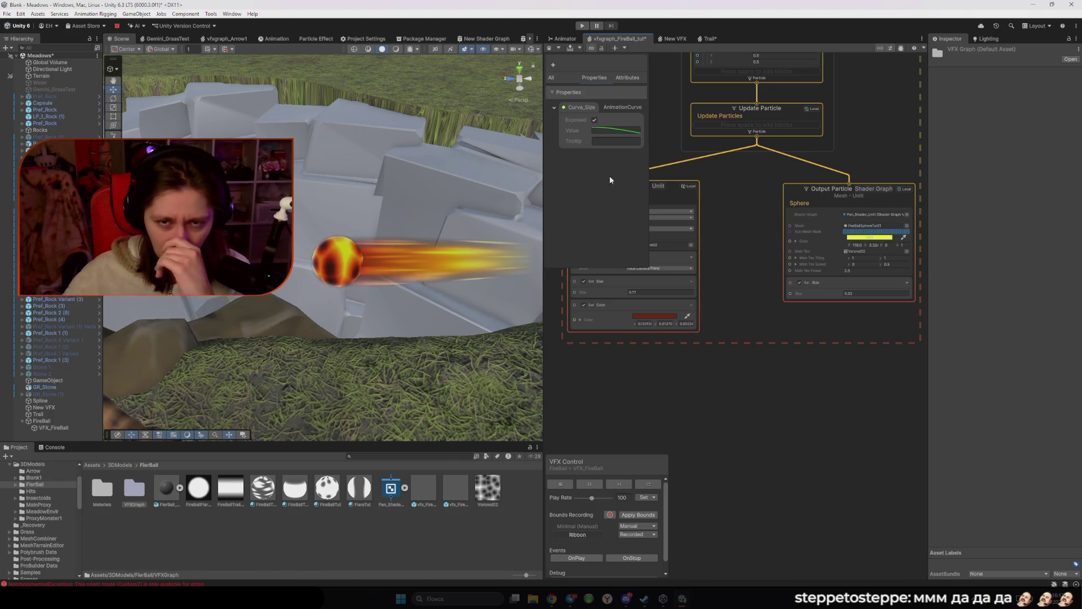
click(553, 65)
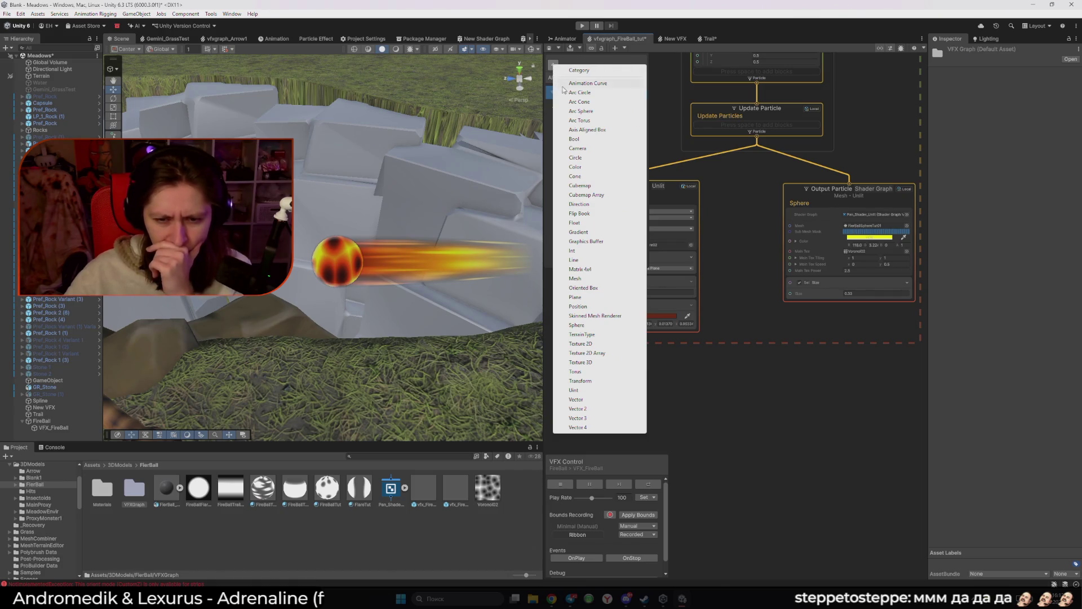
click(613, 399)
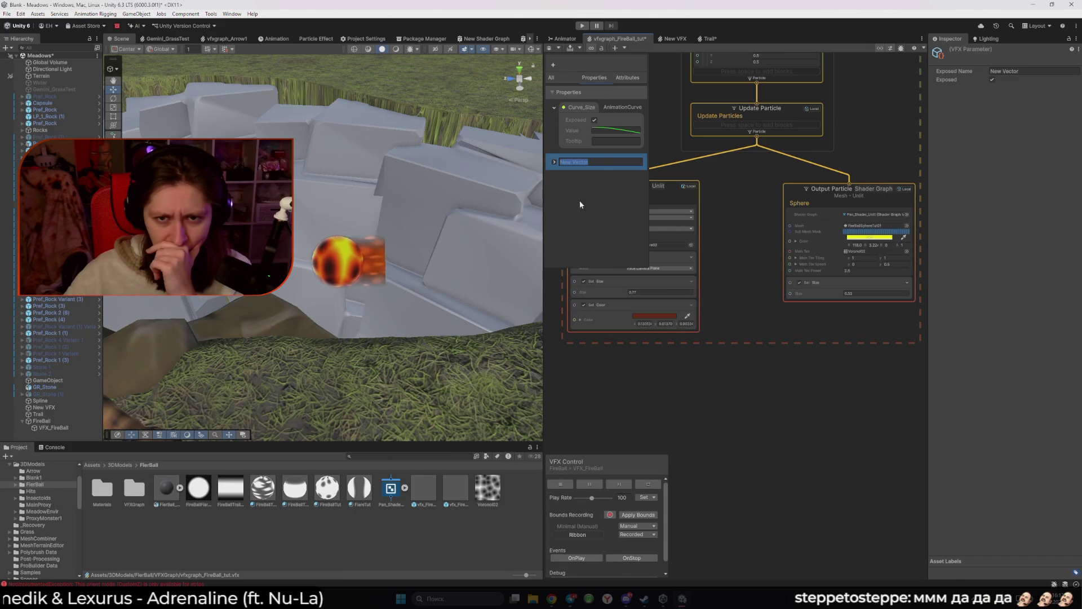
text(Size)
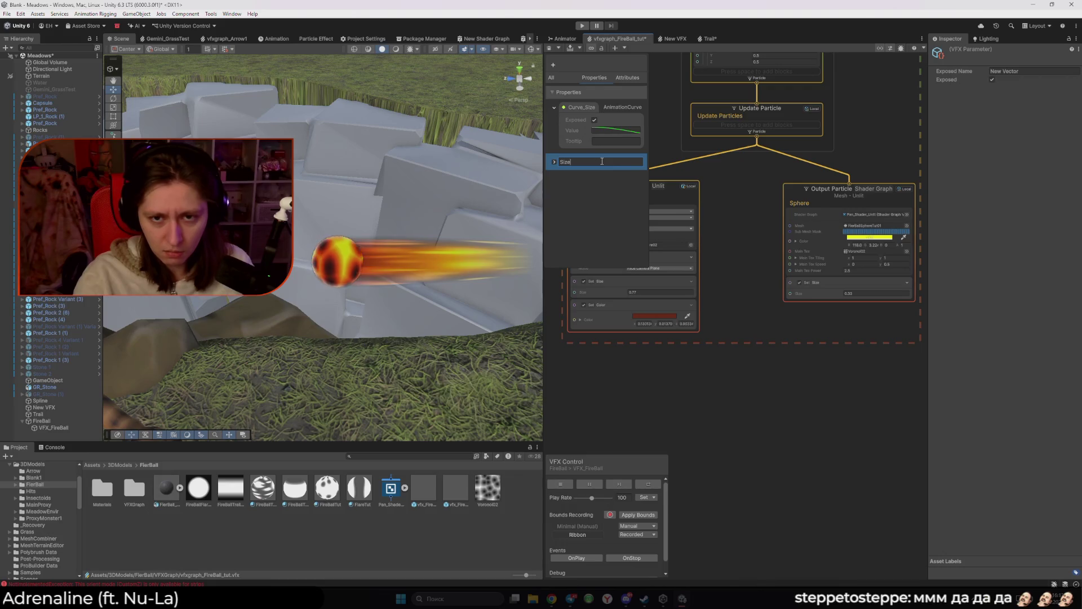
key(Return)
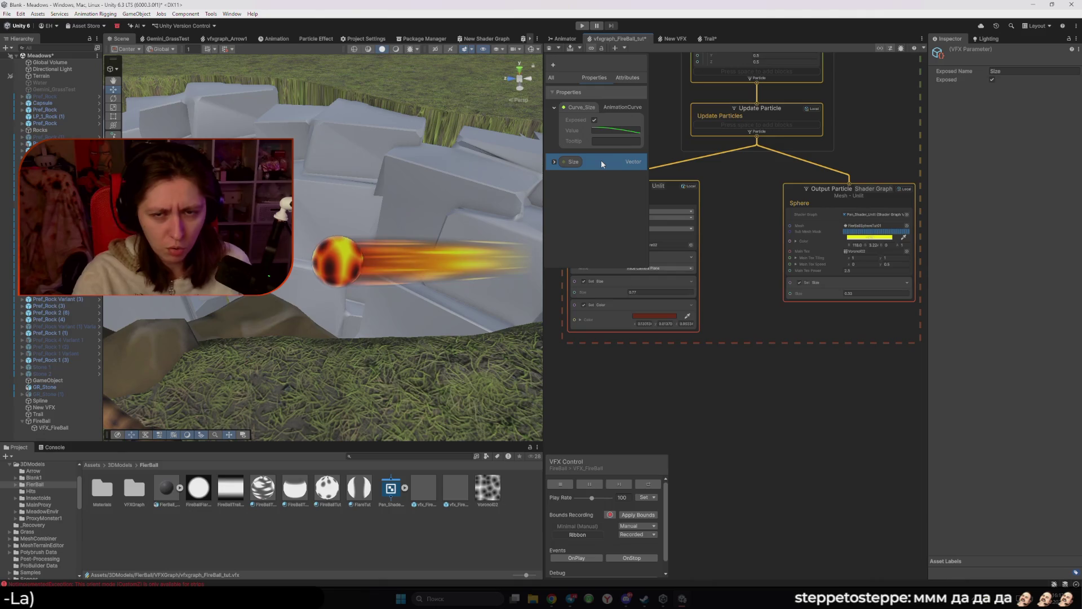
click(555, 162)
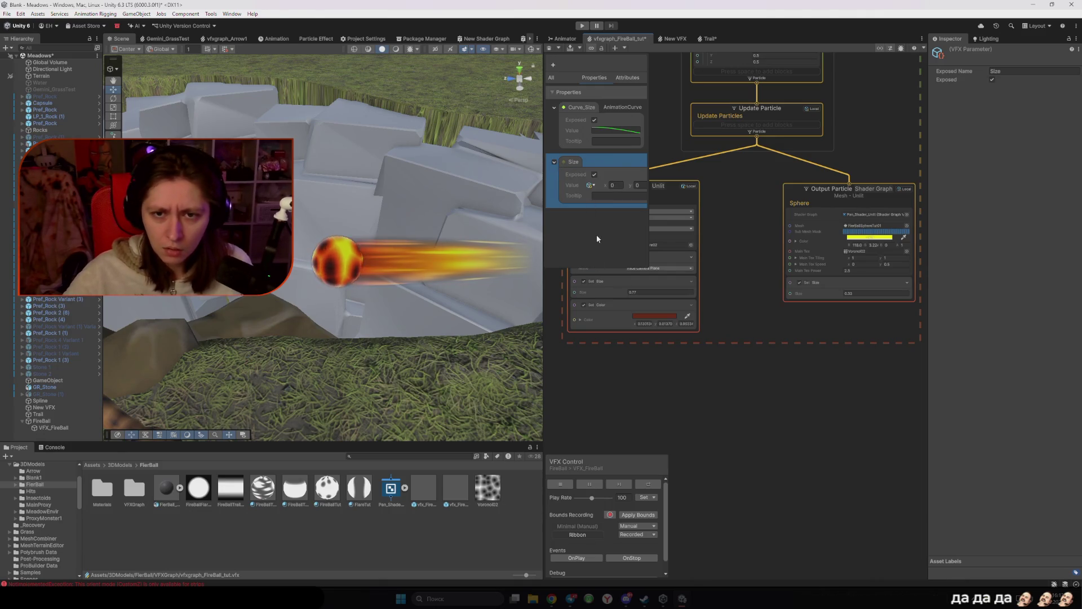
mouse_move(647, 195)
mouse_down()
mouse_move(761, 194)
mouse_move(697, 194)
mouse_up()
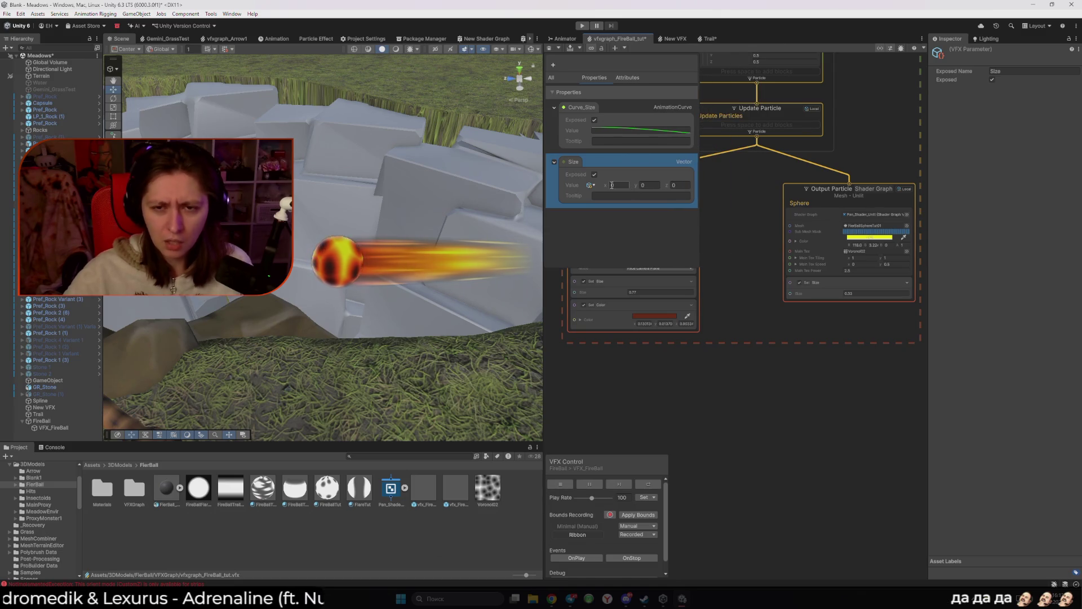
Step: Add a New Vector 2 property, undo the Size y change, and frame all systems
click(553, 65)
click(580, 410)
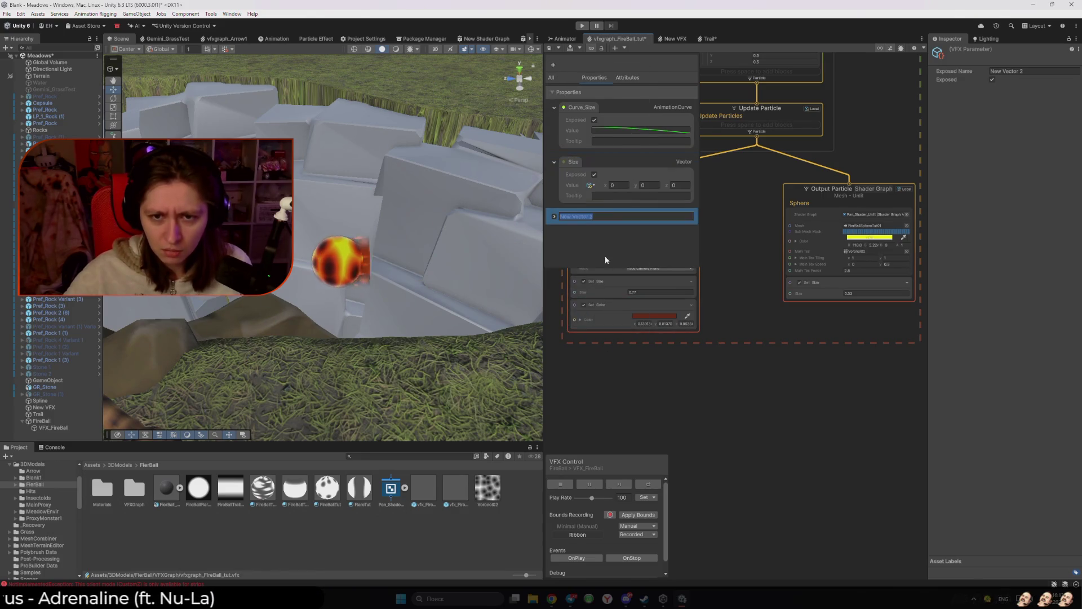
click(552, 215)
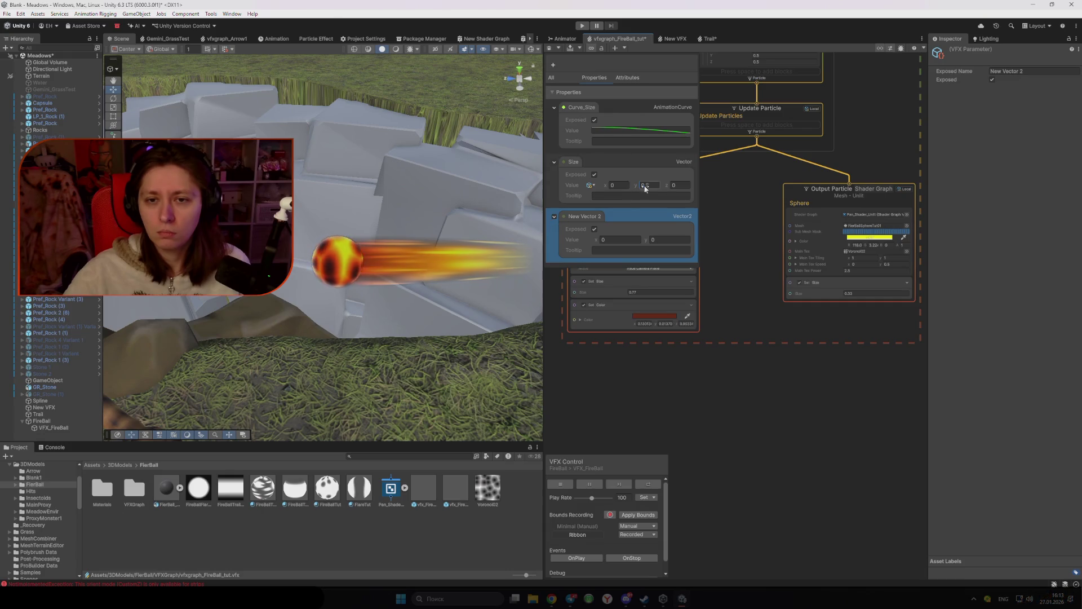
key(ctrl+z)
key(a)
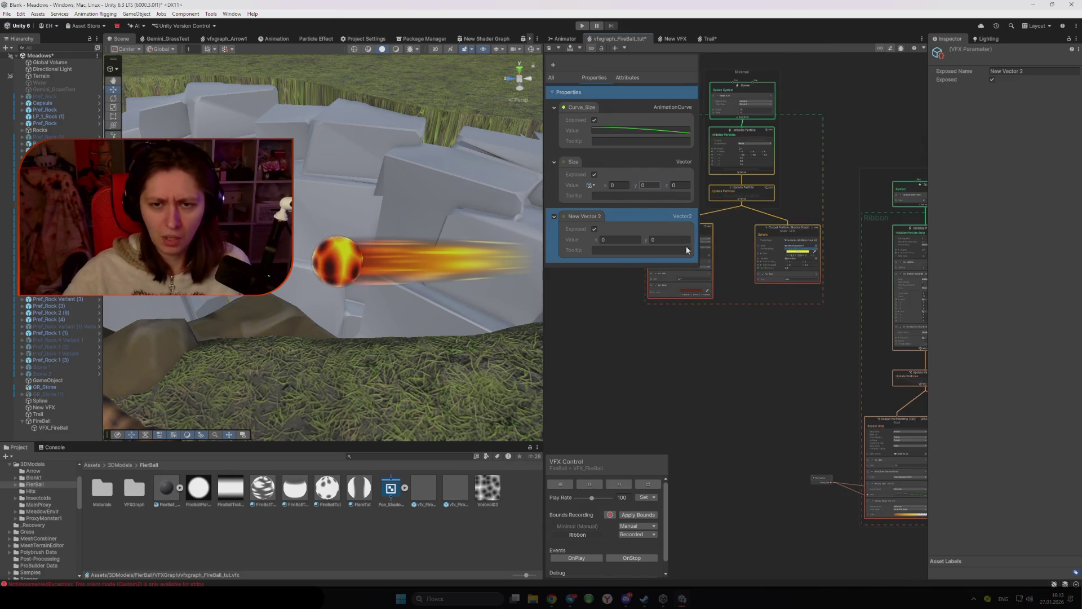
Step: Add a New Vector 3 property and reorder it above New Vector 2
click(552, 64)
click(586, 420)
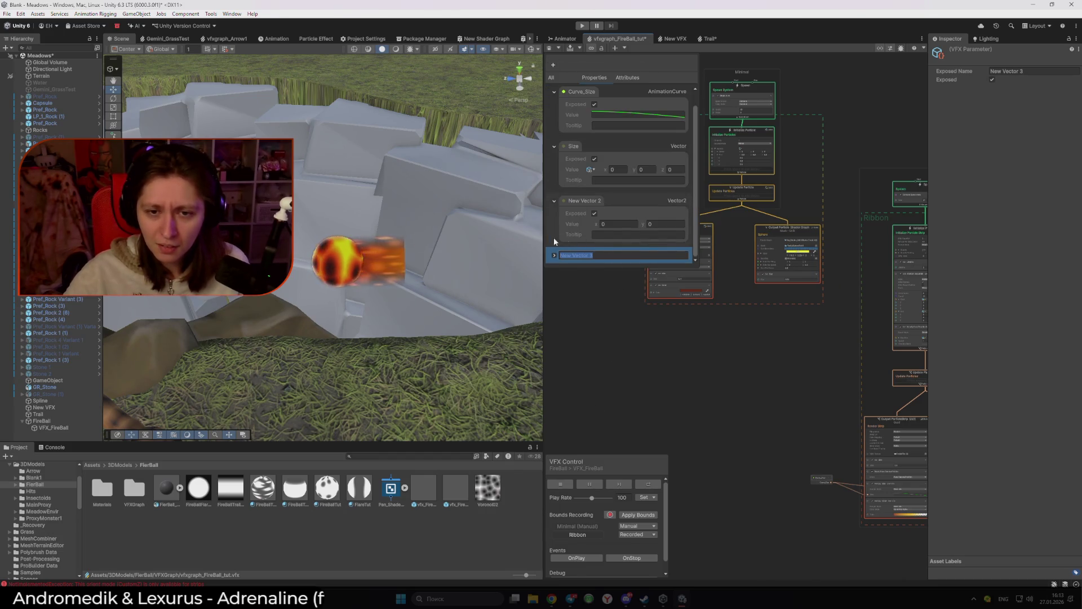
key(Return)
click(570, 231)
mouse_move(584, 218)
mouse_down()
mouse_move(615, 162)
mouse_move(637, 158)
mouse_up()
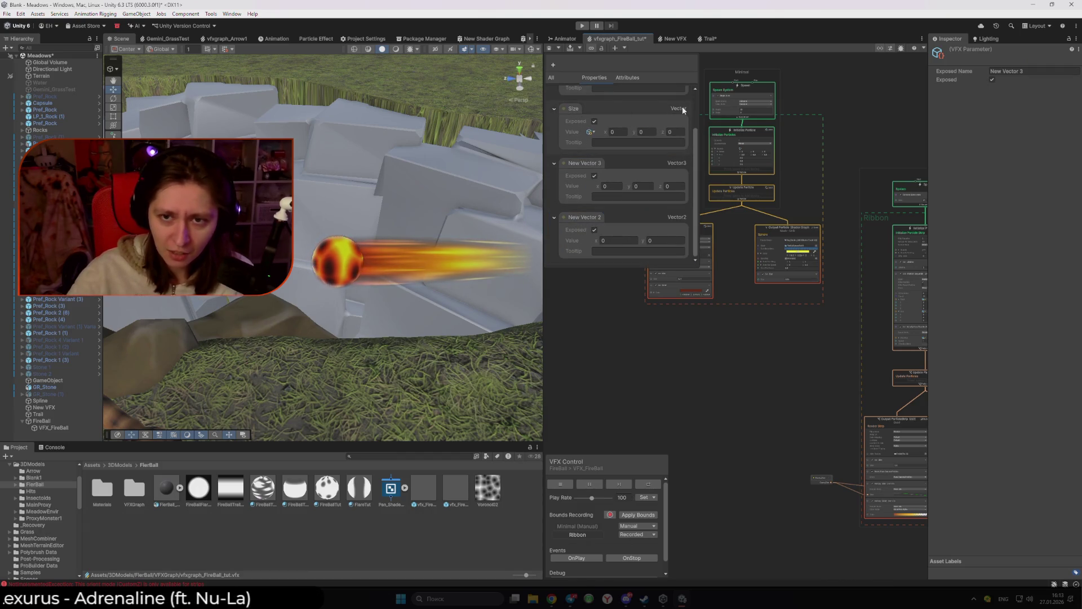
click(649, 217)
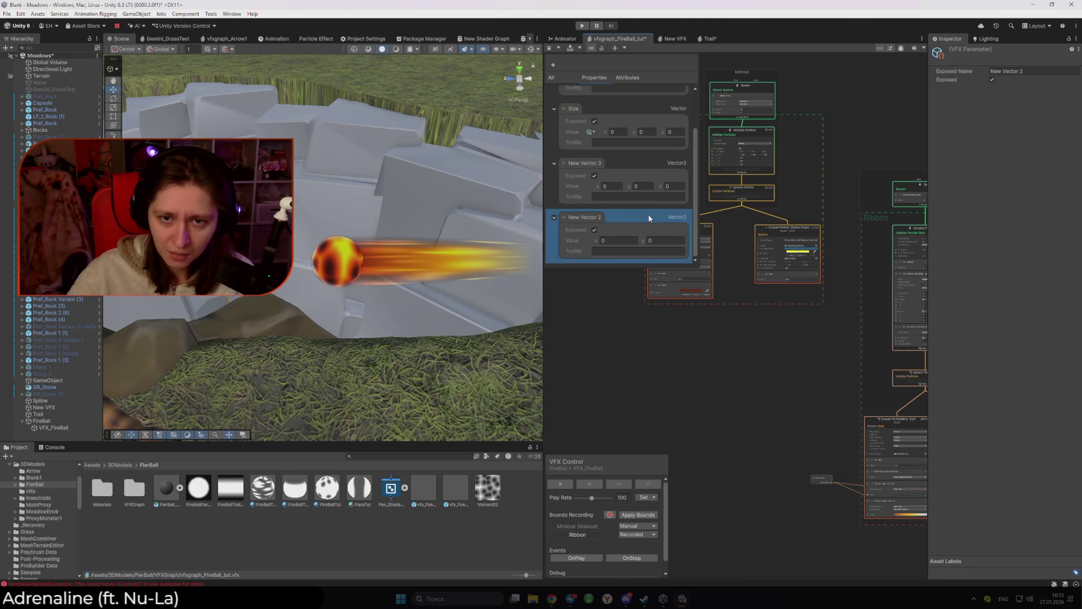
click(554, 65)
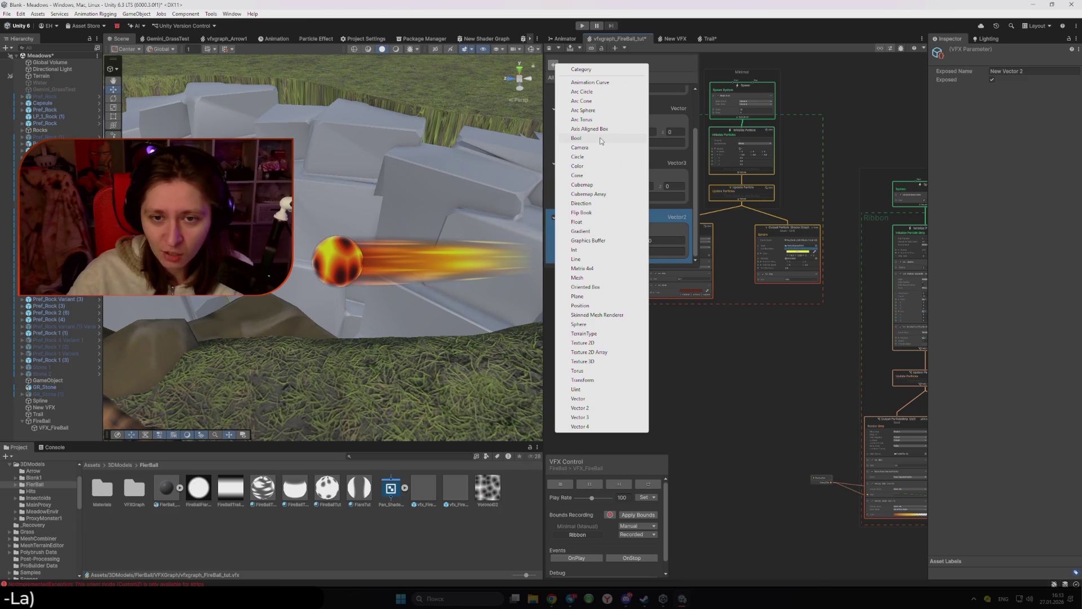
click(580, 204)
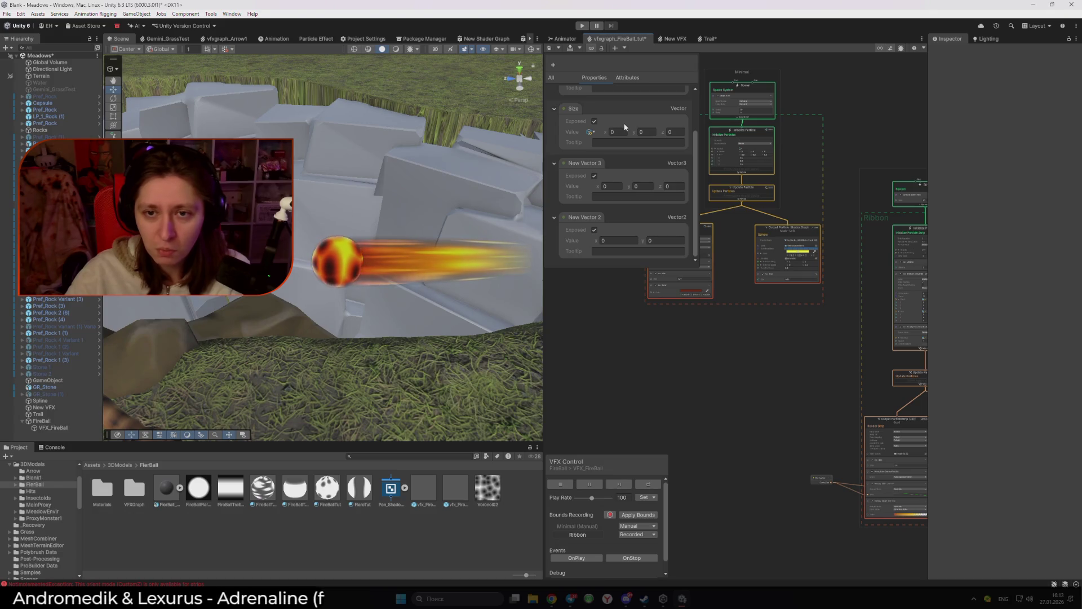
Step: Delete the Size and New Vector 3 trial properties, keeping Curve_Size
click(574, 113)
key(Delete)
click(580, 161)
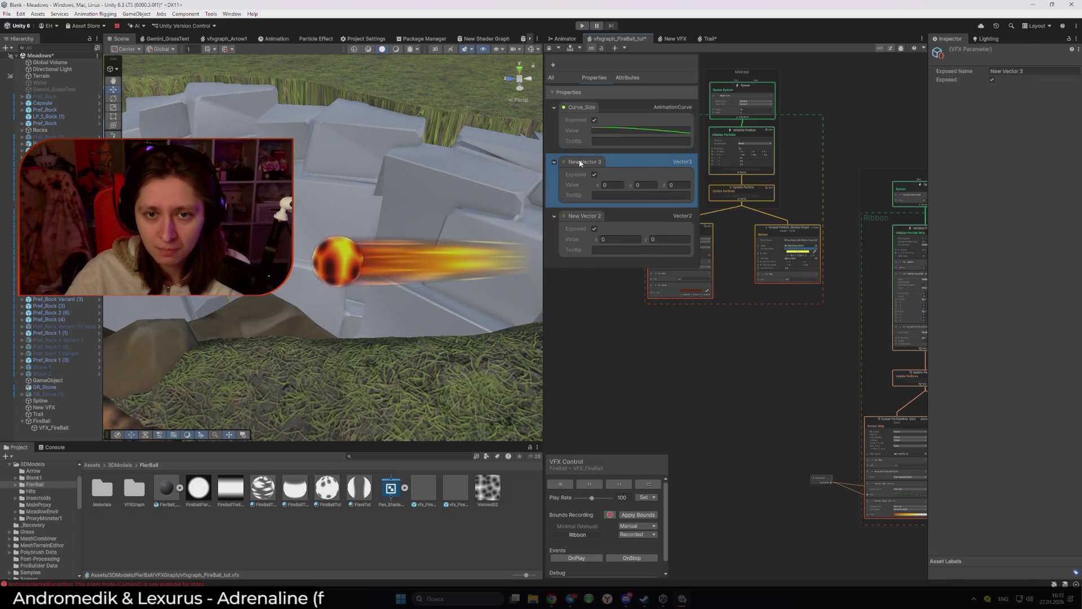
key(Delete)
click(553, 65)
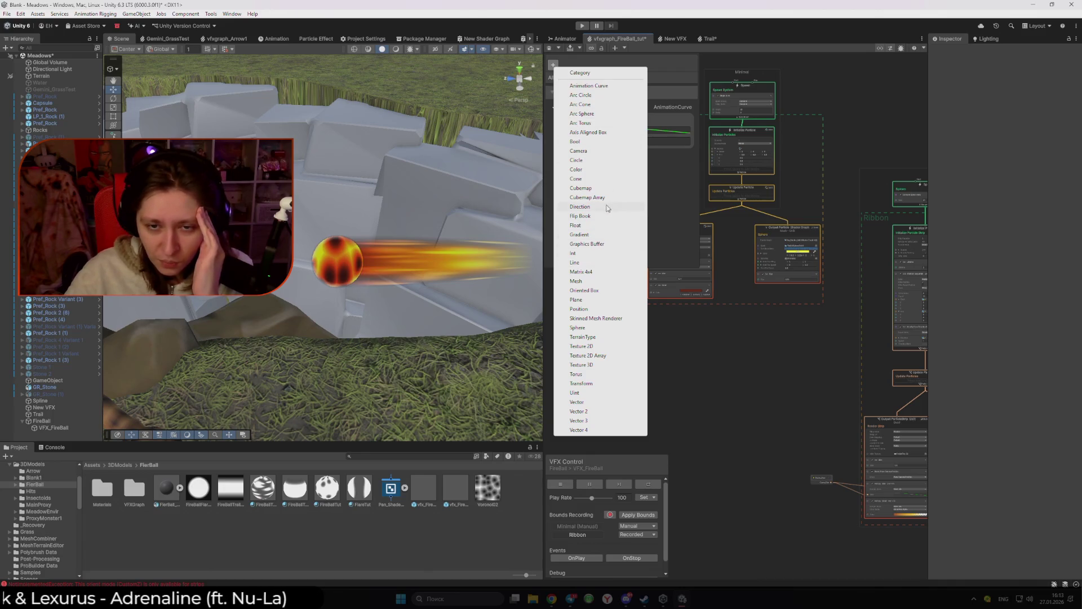
Step: Add an exposed New Float property in Default mode with its value set to 1
click(596, 226)
click(554, 162)
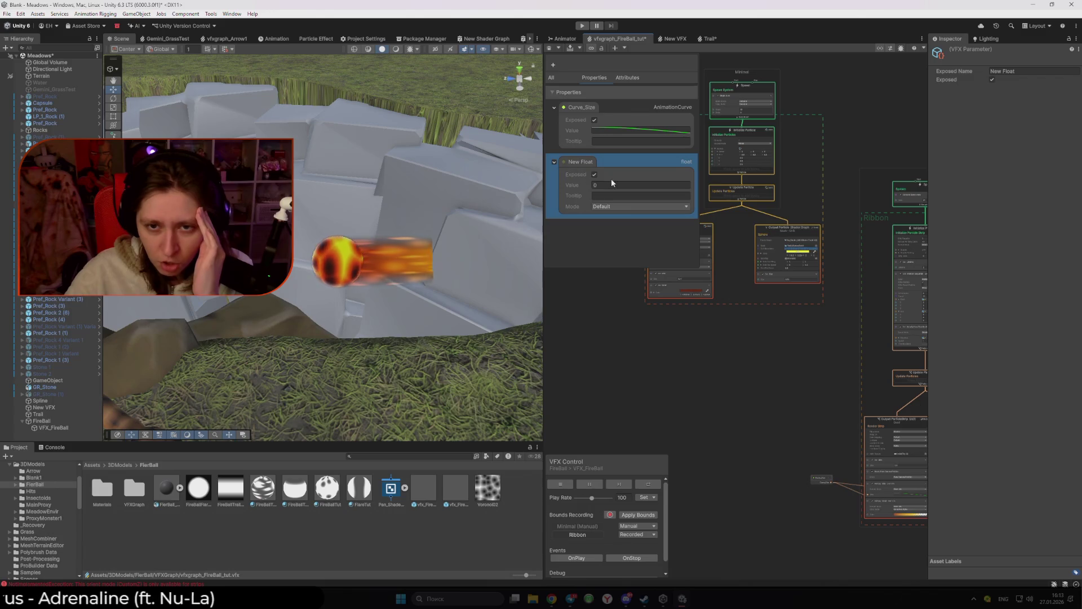
drag(588, 187, 592, 183)
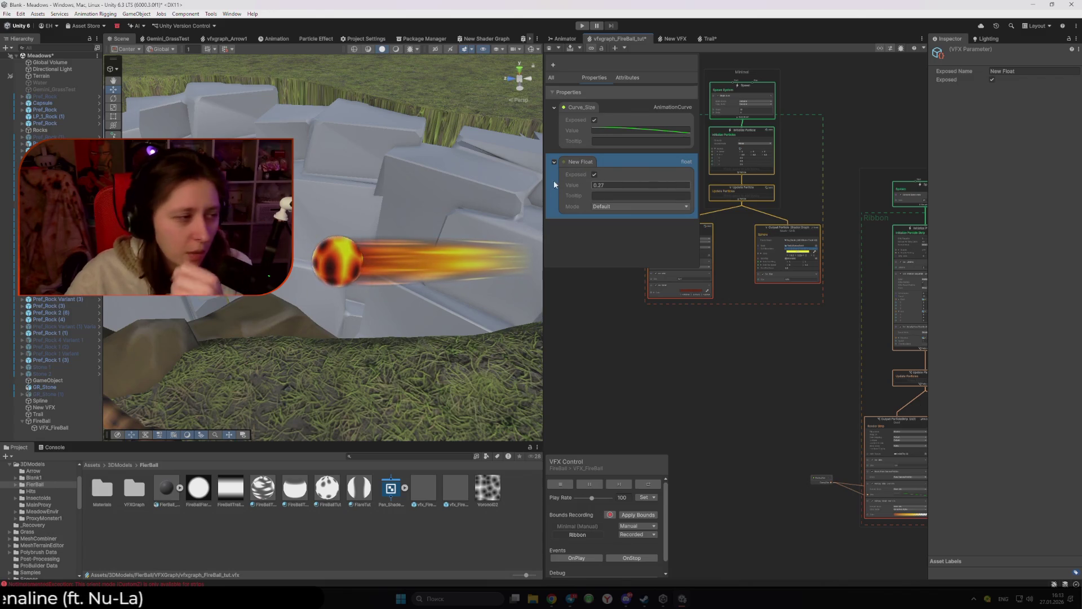
click(619, 207)
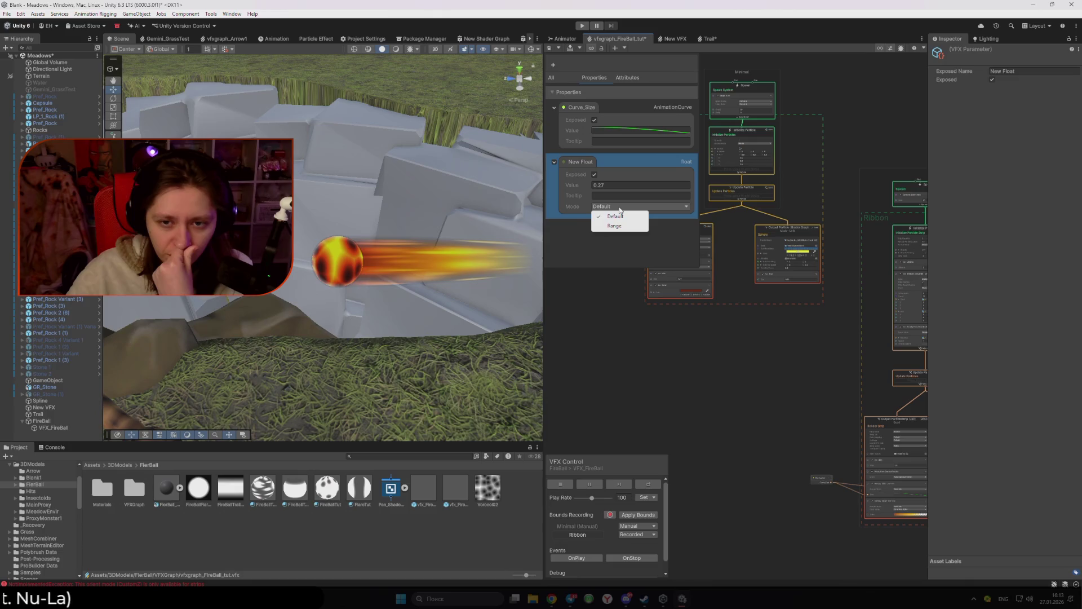
click(615, 226)
click(619, 207)
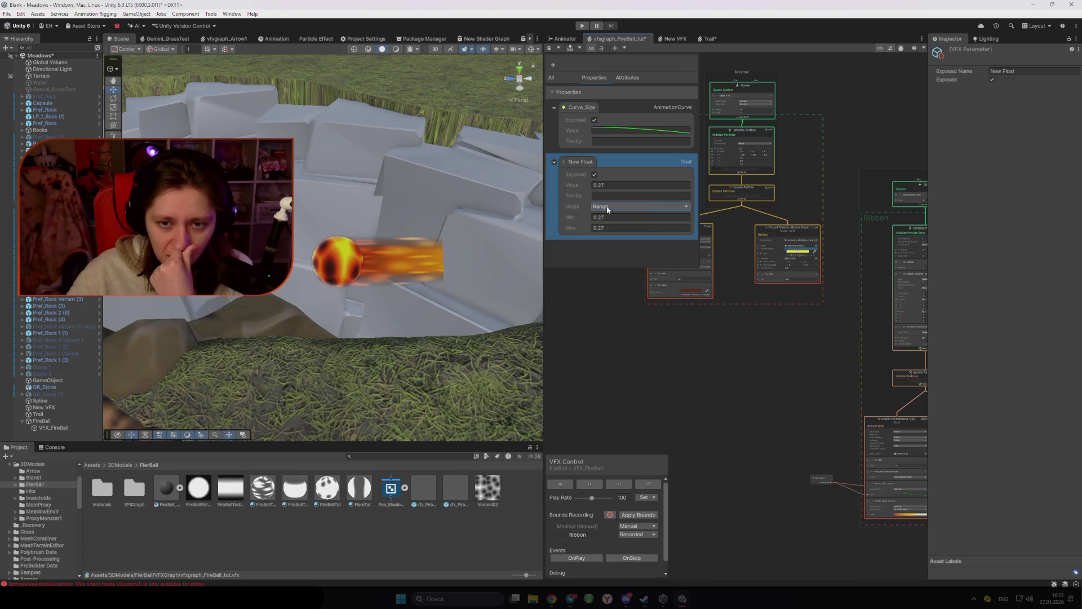
click(615, 216)
double_click(612, 185)
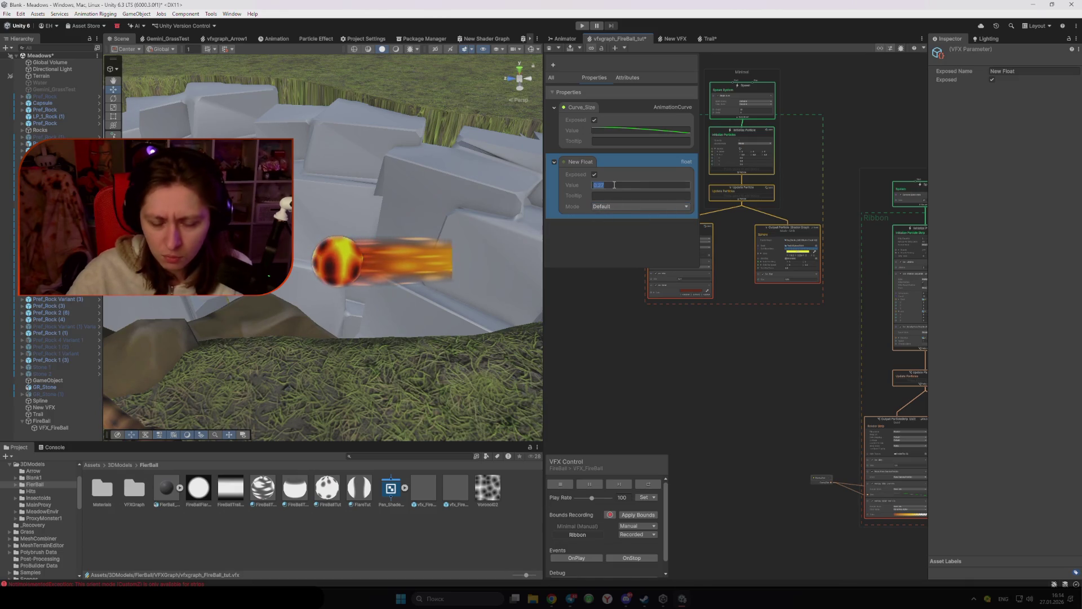
text(1)
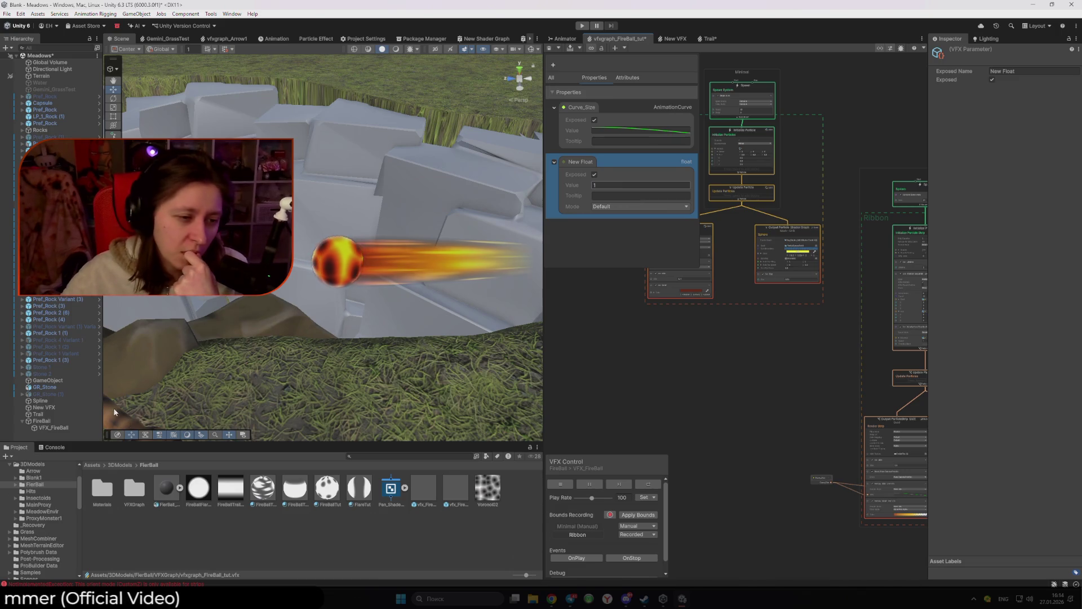
click(55, 421)
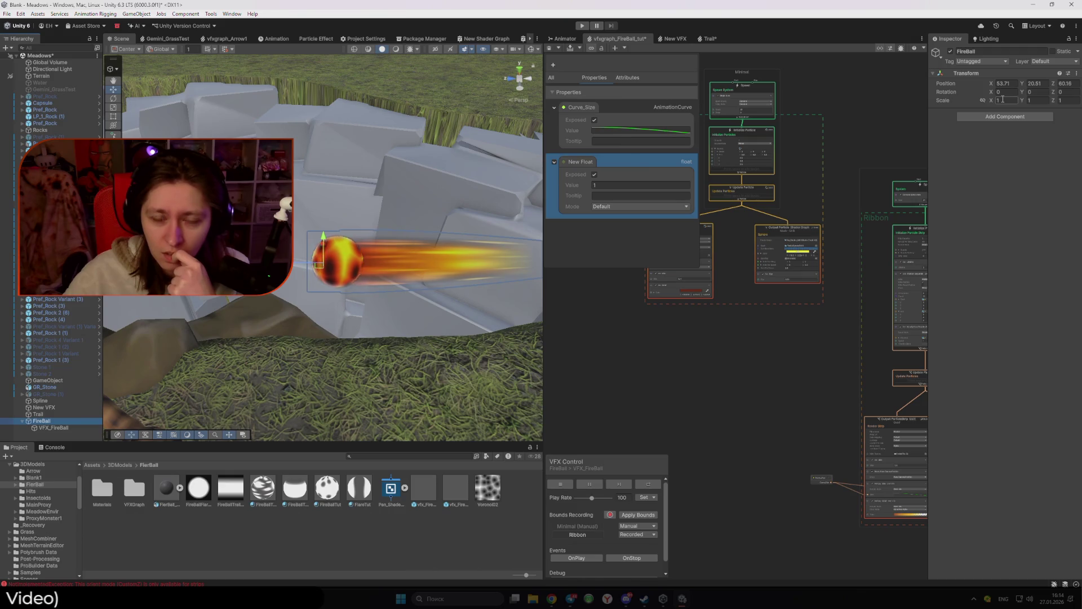
click(713, 347)
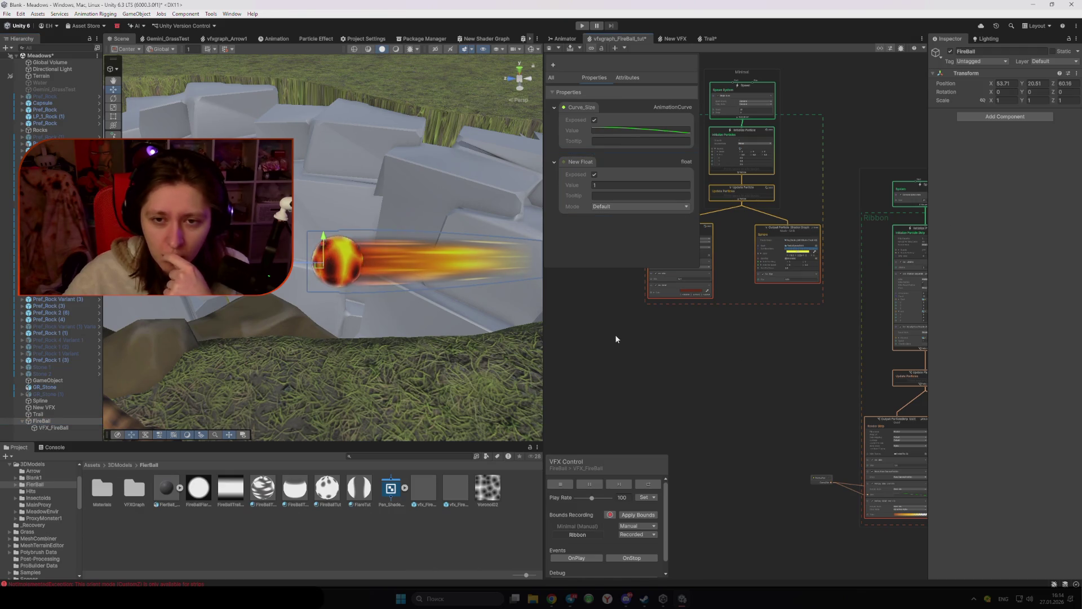
key(f)
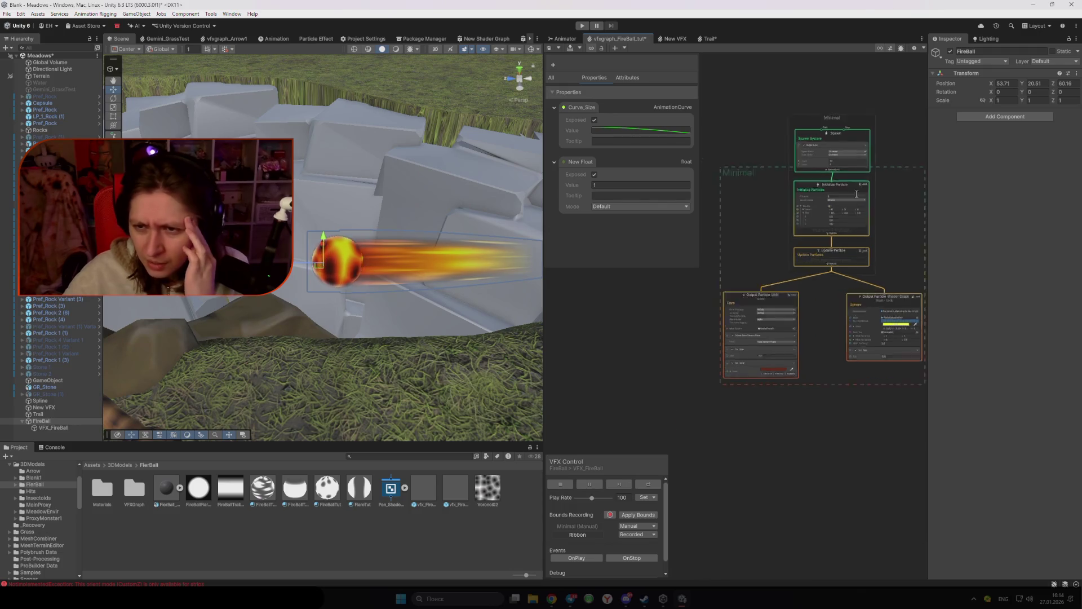
scroll(838, 188, up, 5)
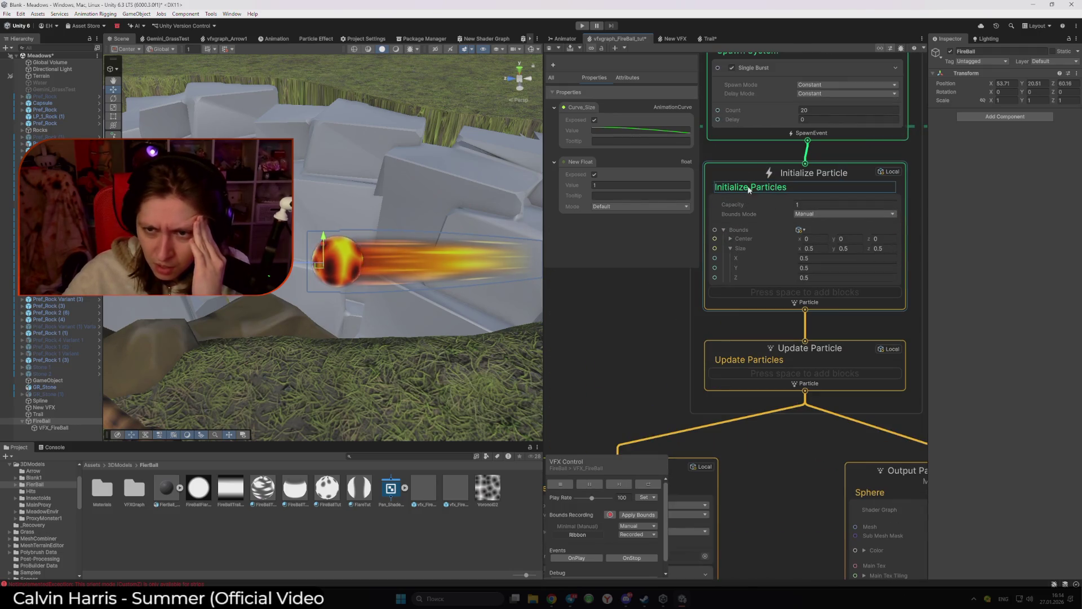
scroll(748, 190, down, 5)
scroll(676, 338, up, 3)
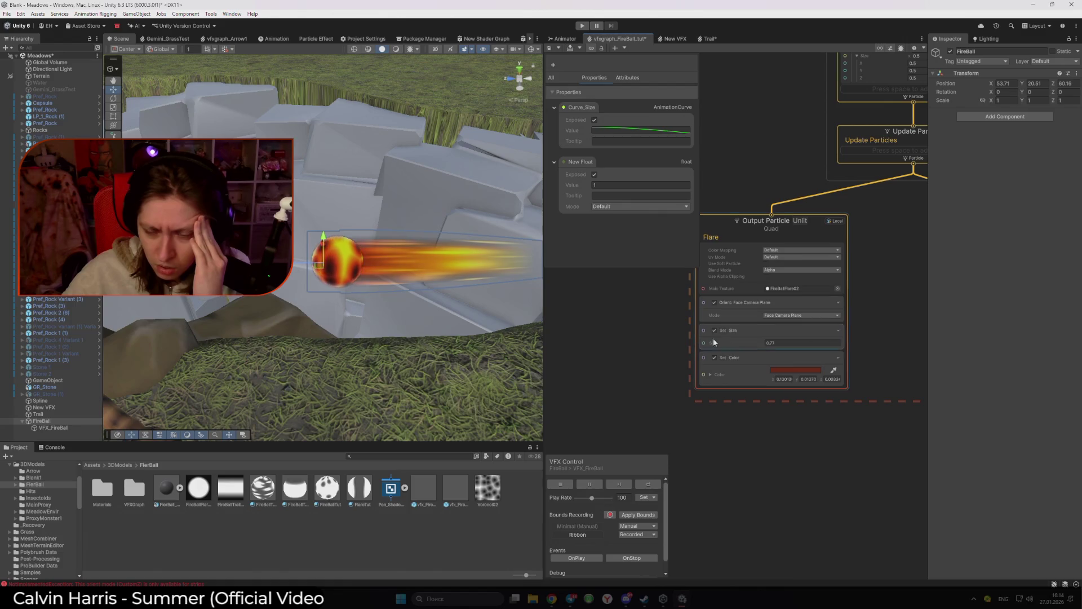
scroll(624, 351, down, 2)
mouse_move(618, 355)
mouse_down()
mouse_move(732, 395)
mouse_move(516, 347)
mouse_move(597, 251)
mouse_up()
scroll(733, 252, up, 1)
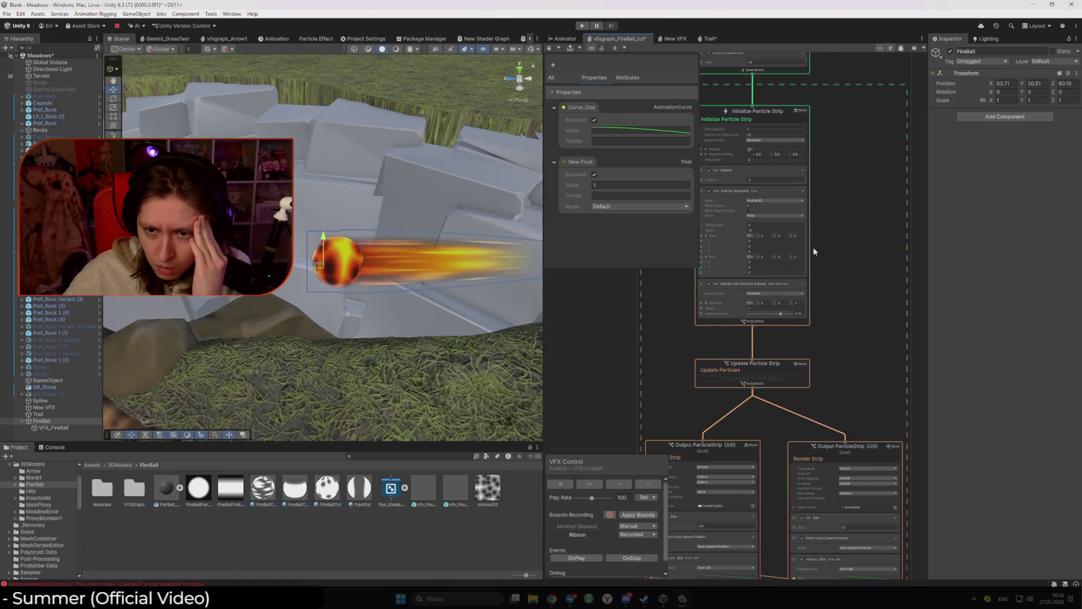
drag(693, 357, 779, 146)
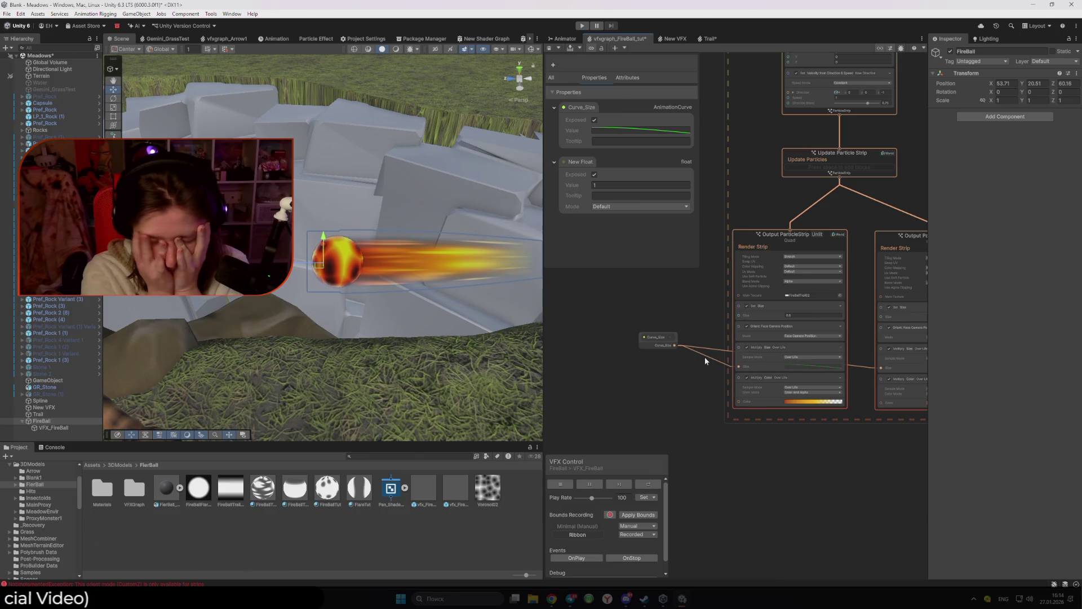
Step: Add trial Get Size and Curve_Size nodes to the graph, then delete them
right_click(699, 290)
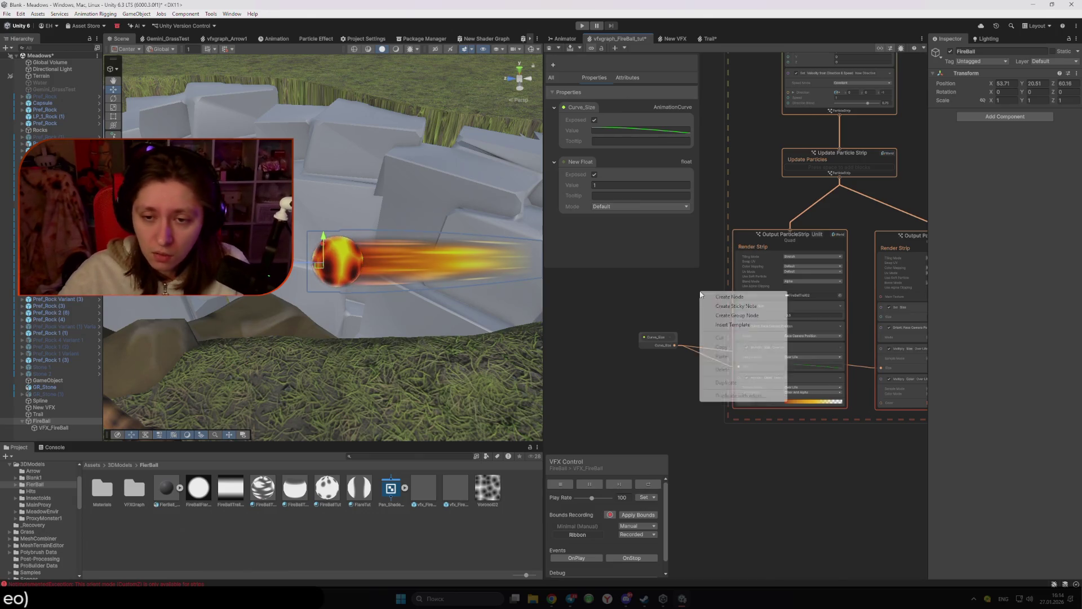
click(709, 296)
text(Size)
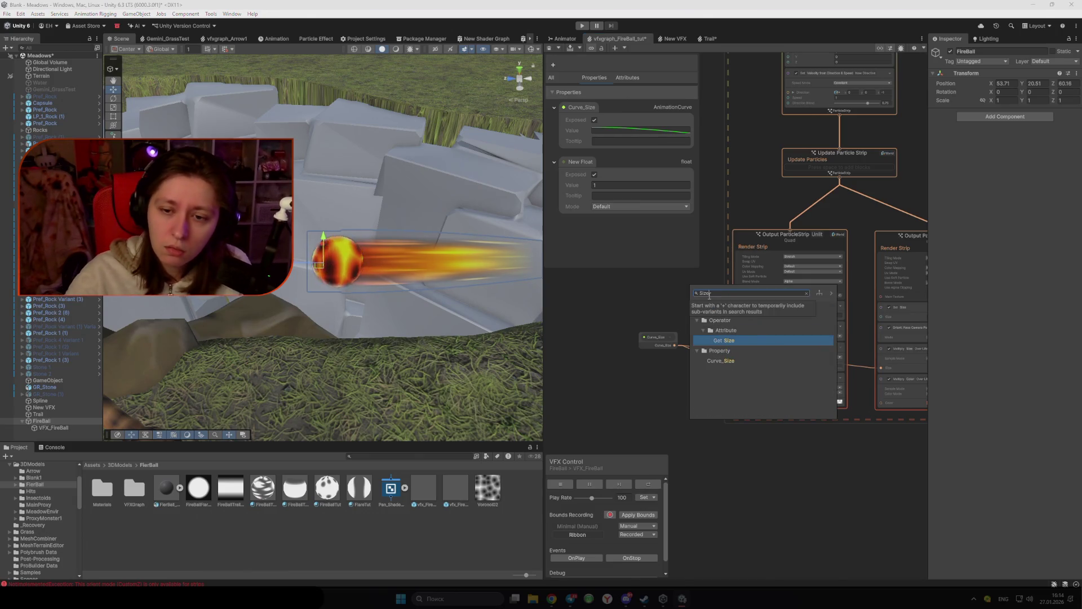
key(Return)
scroll(692, 296, up, 2)
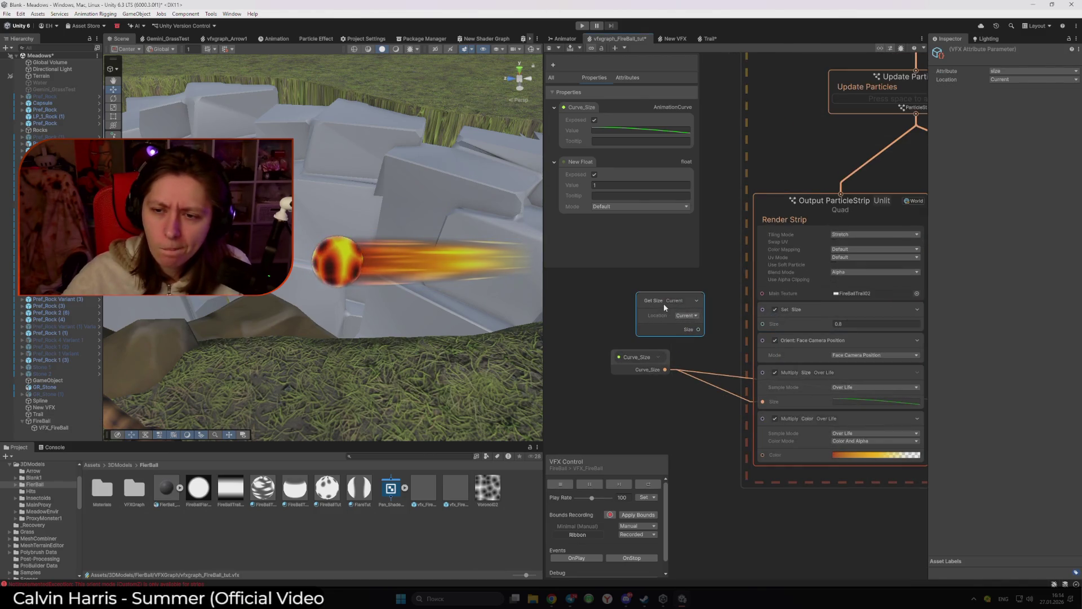
click(687, 315)
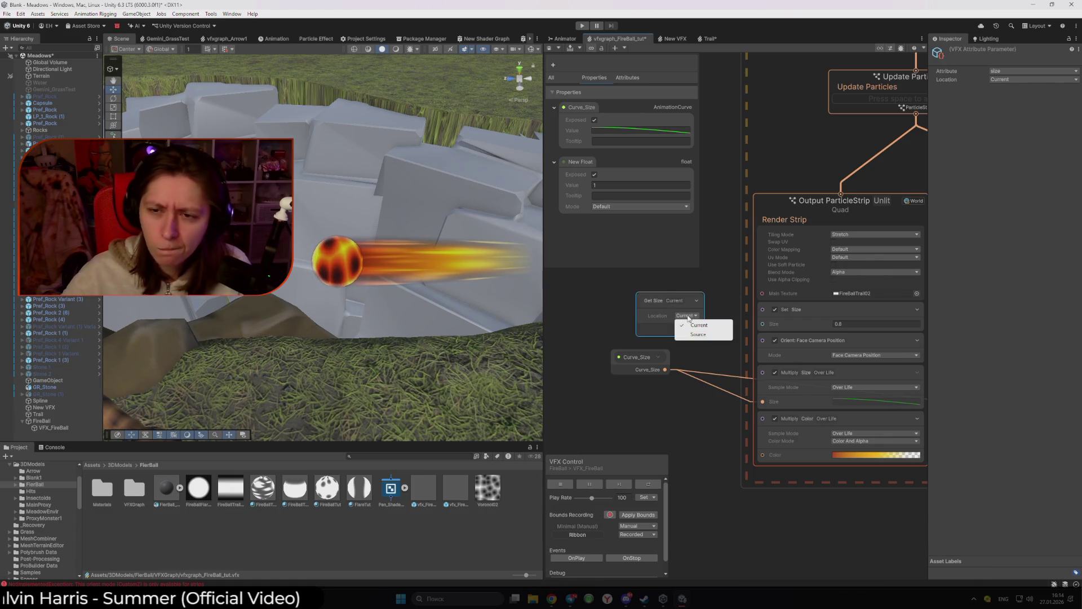
key(Escape)
key(Delete)
key(space)
text(s)
key(Down)
key(Down)
key(Down)
key(Return)
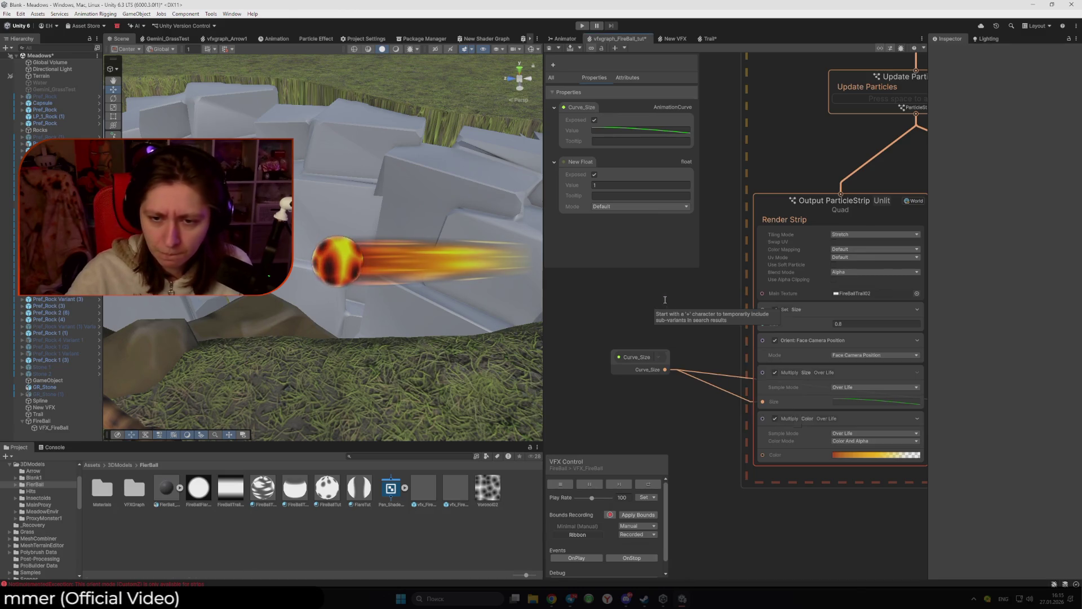
key(Delete)
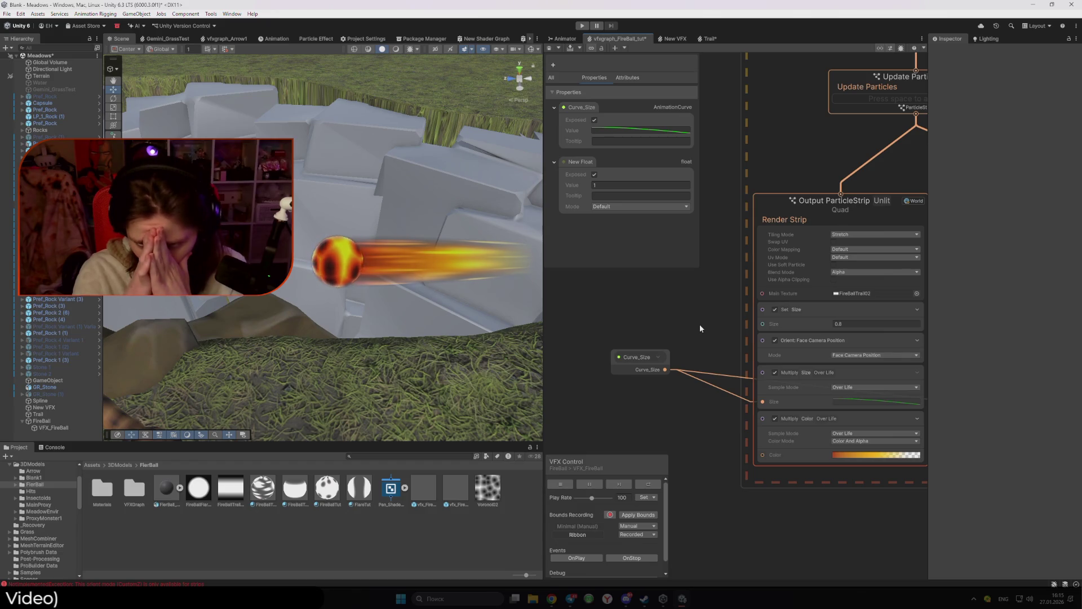
Step: Add an inline Float operator node and place it near Curve_Size
right_click(700, 328)
click(702, 310)
text(Floa)
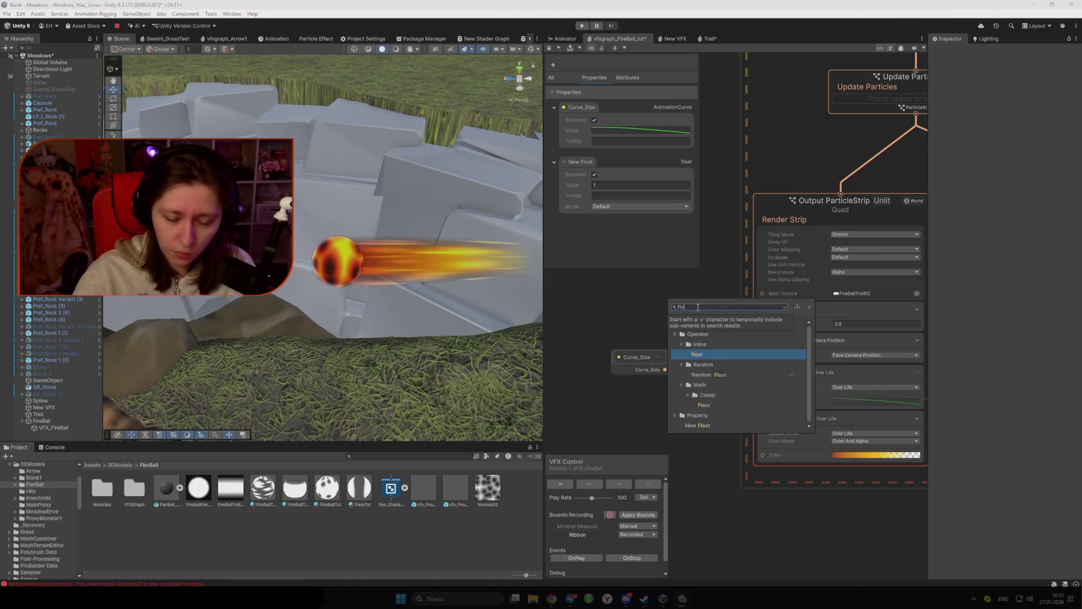
key(Return)
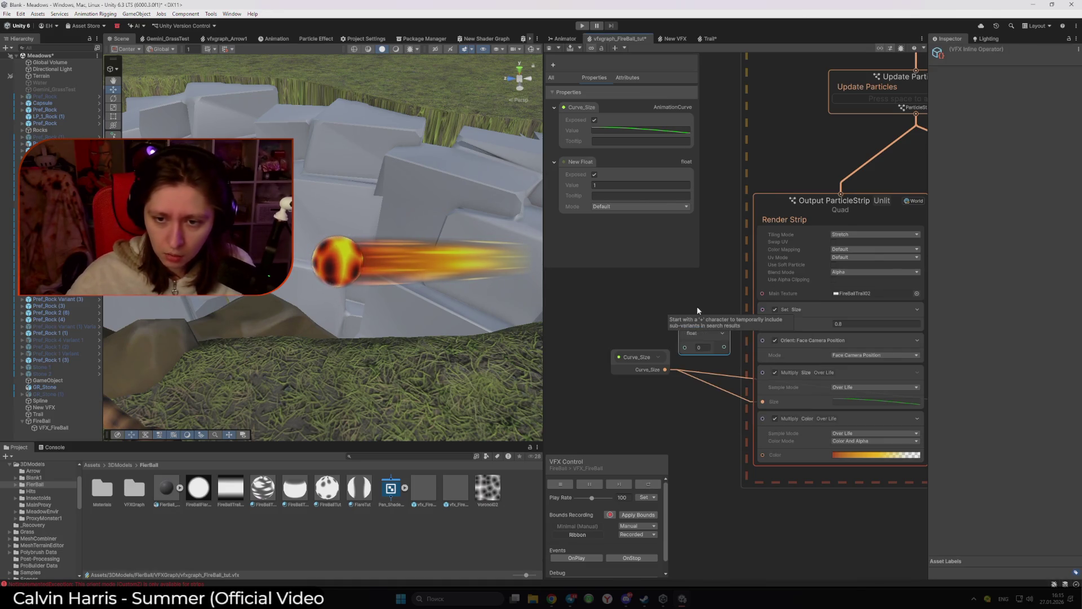
drag(697, 339, 662, 310)
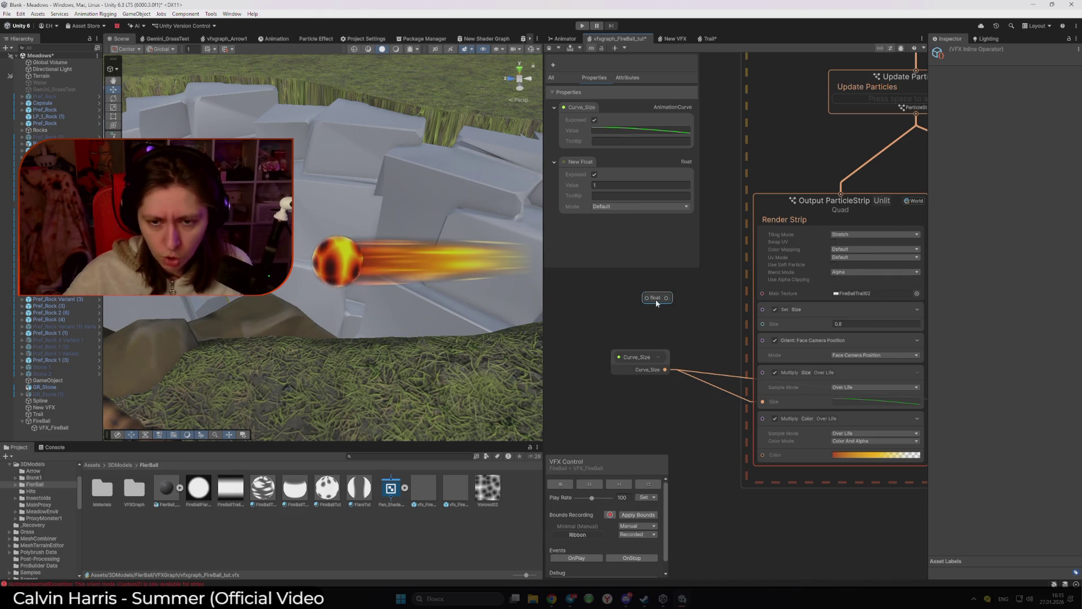
scroll(657, 303, down, 5)
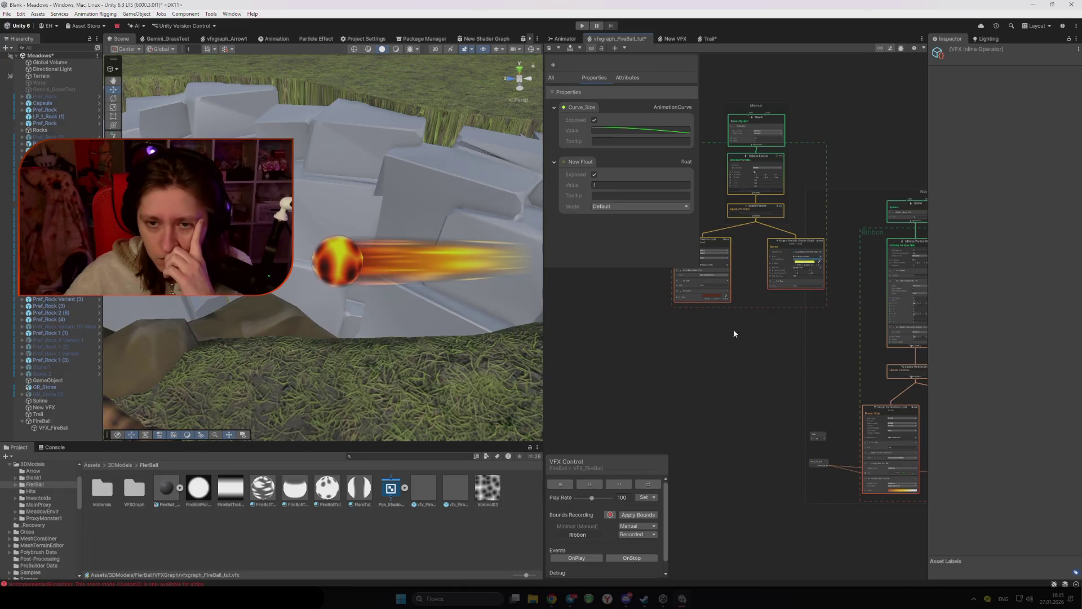
scroll(733, 329, up, 4)
drag(800, 360, 667, 397)
scroll(753, 336, up, 3)
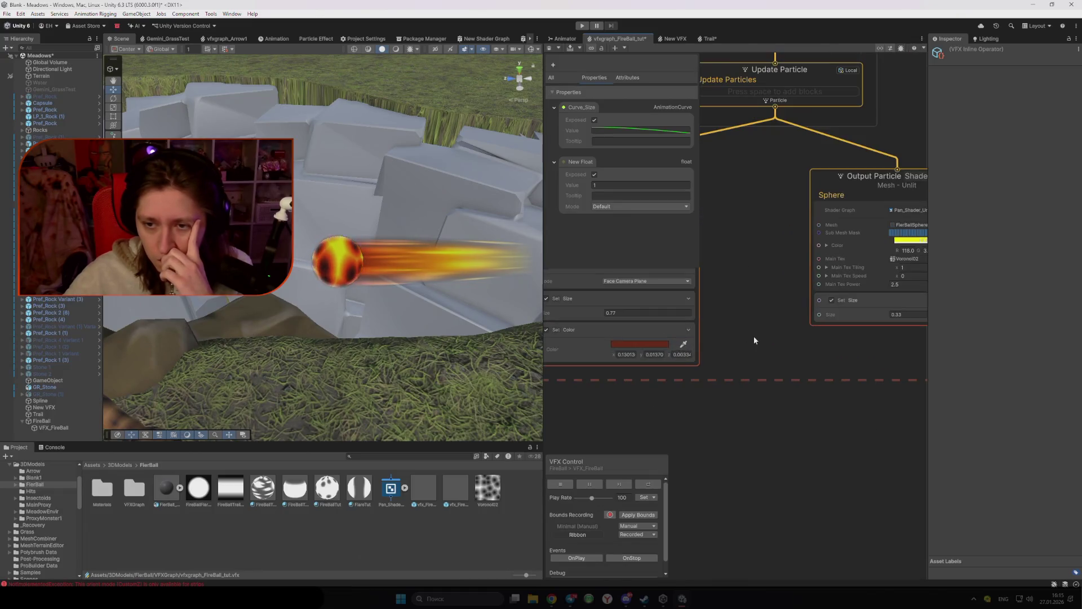
Step: Add another inline Float node beside the Sphere output with value 0.33
click(756, 329)
right_click(756, 329)
click(780, 340)
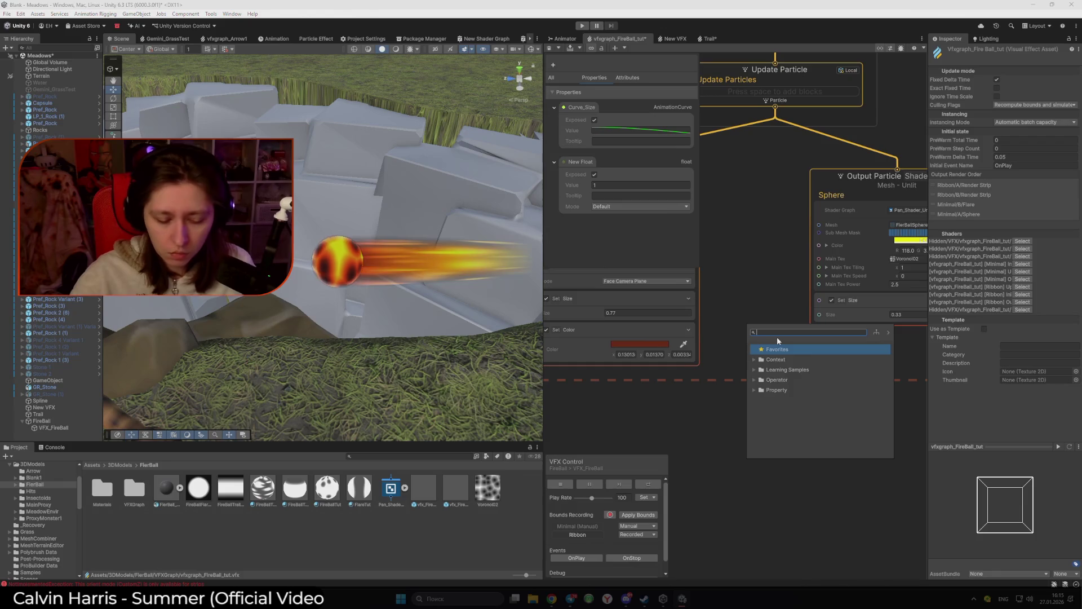
text(float)
key(Return)
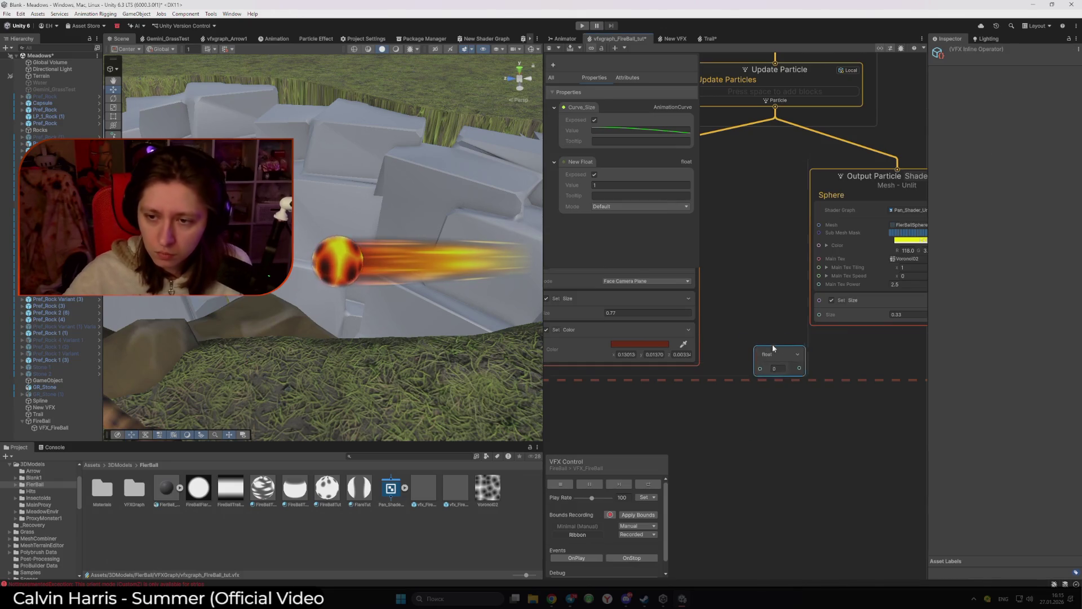
drag(773, 348, 746, 299)
click(751, 320)
text(.33)
scroll(705, 268, down, 1)
click(705, 268)
Step: Add a Float node by the Flare output, then move it outside the Minimal system
drag(705, 269, 820, 282)
key(space)
text(Float)
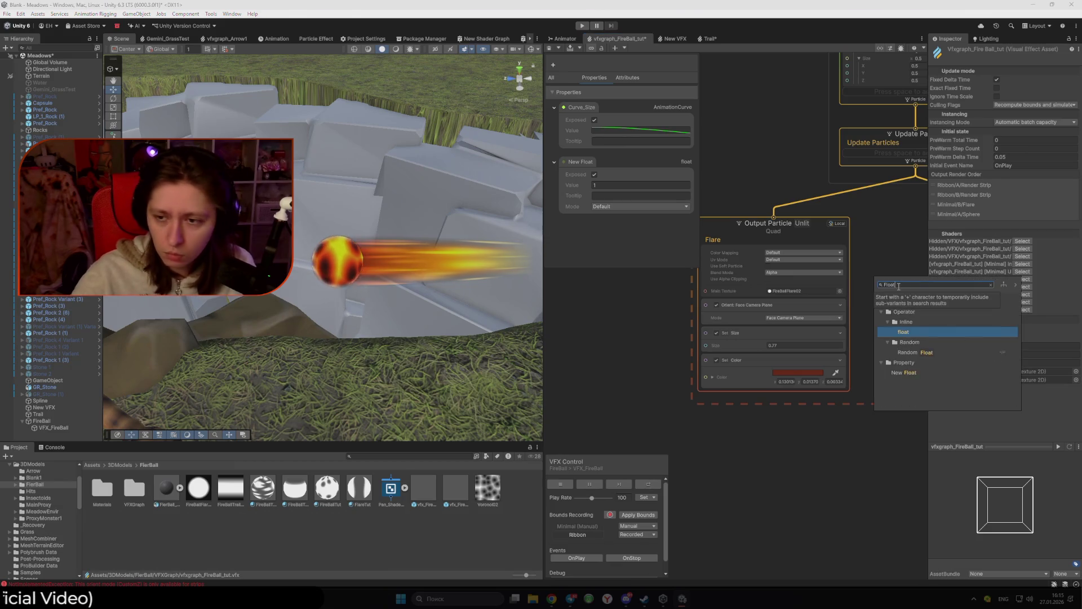
key(Return)
mouse_move(900, 311)
mouse_down()
mouse_move(669, 341)
mouse_move(893, 282)
mouse_move(848, 219)
mouse_up()
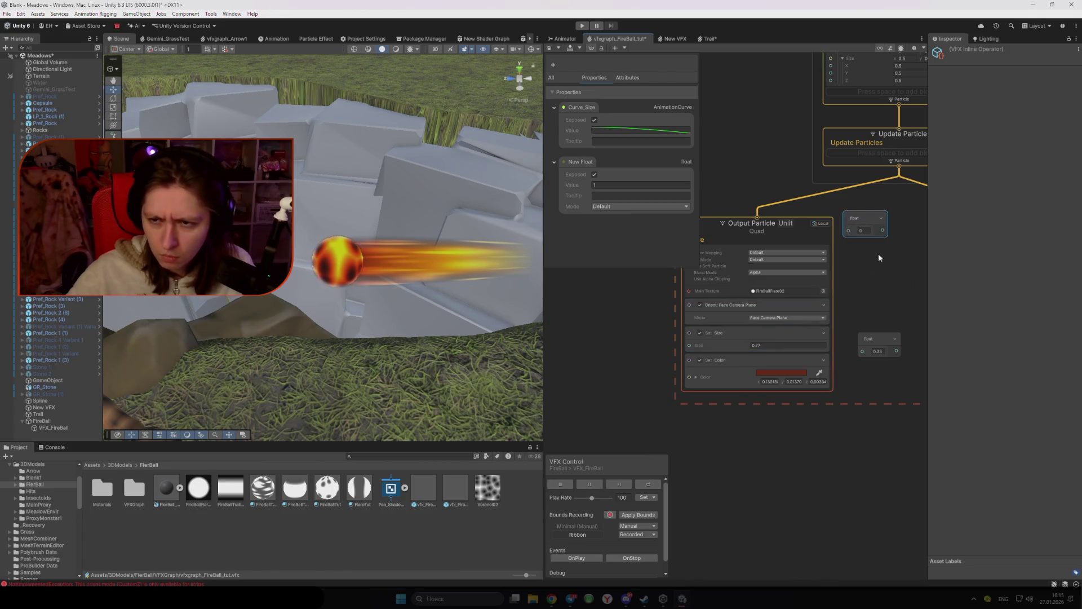
click(769, 340)
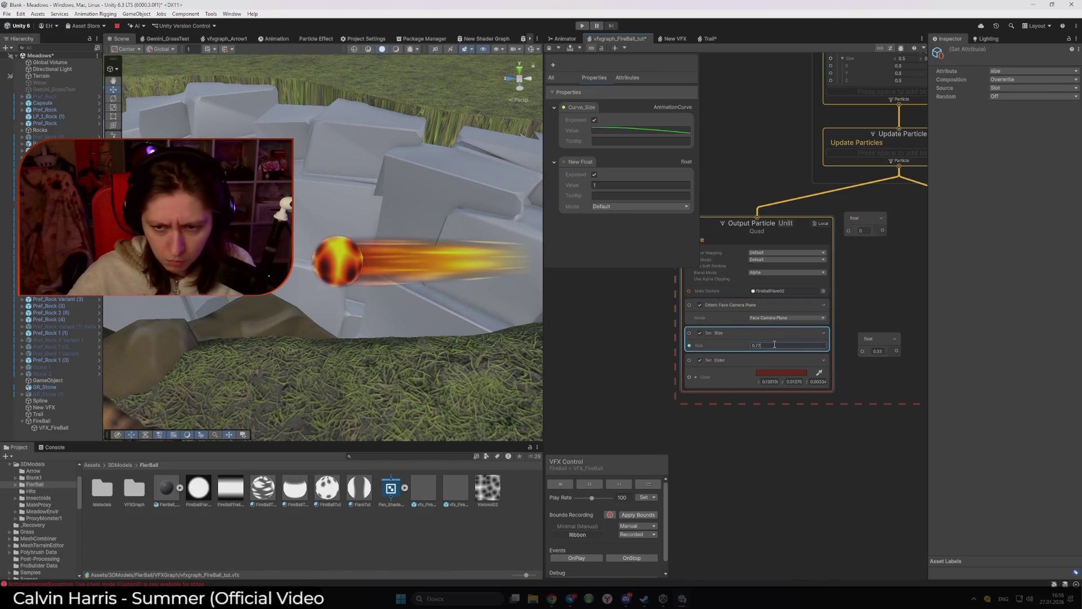
click(864, 230)
click(858, 426)
scroll(857, 426, down, 5)
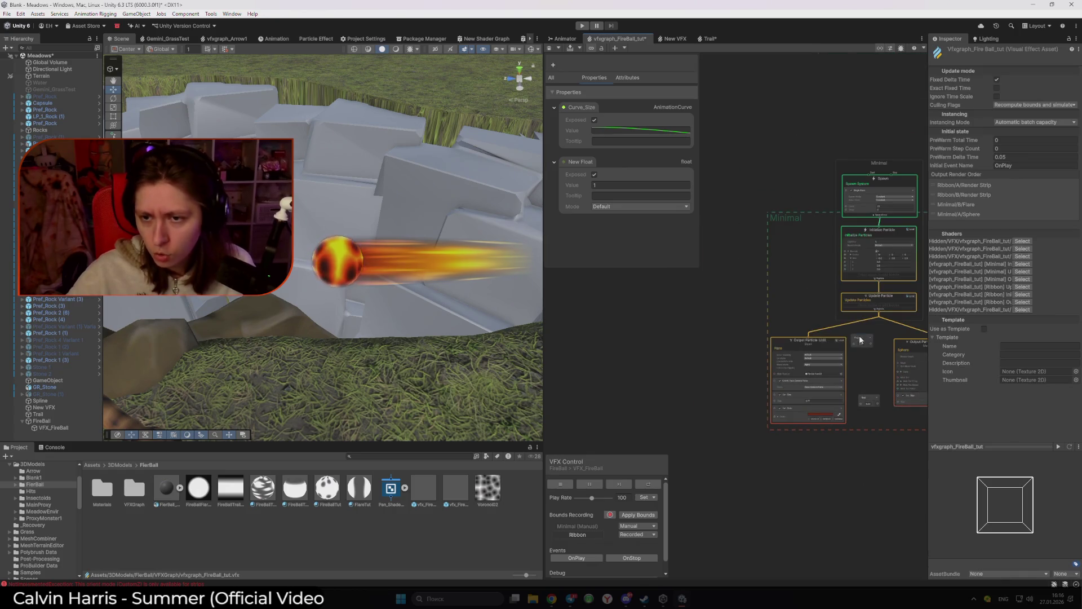
drag(860, 340, 770, 286)
mouse_move(782, 223)
mouse_down()
mouse_move(879, 248)
mouse_move(818, 282)
mouse_move(749, 282)
mouse_move(560, 316)
mouse_move(705, 324)
mouse_up()
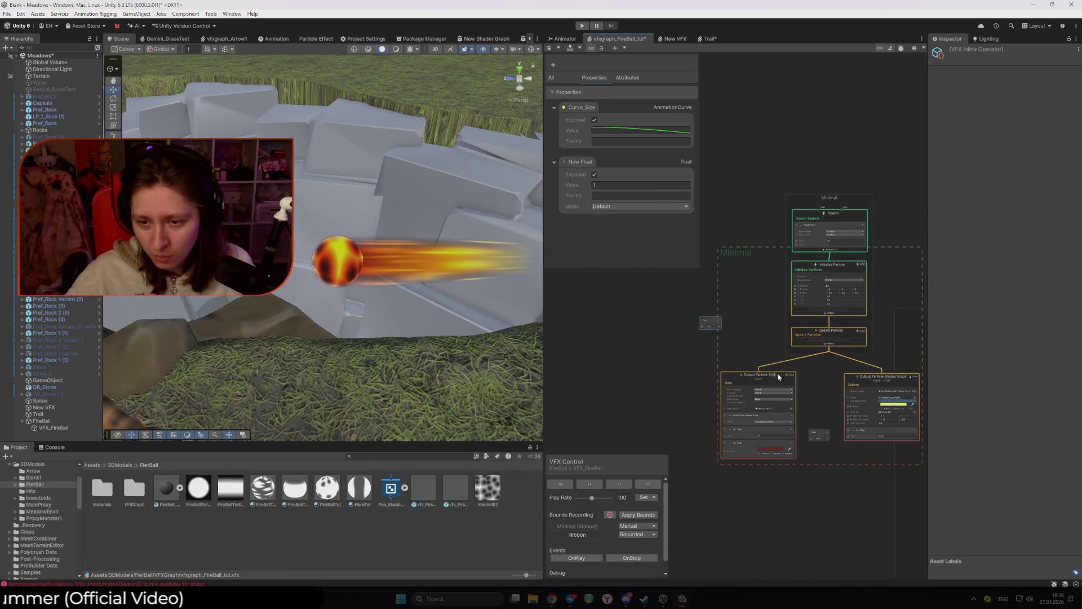
Step: Rearrange the Flare and Sphere output nodes and move the small float node beside them
drag(743, 379, 785, 354)
drag(794, 352, 751, 383)
click(852, 376)
drag(853, 377, 851, 400)
click(820, 427)
mouse_move(716, 323)
mouse_down()
mouse_move(736, 332)
mouse_move(687, 456)
mouse_move(687, 439)
mouse_up()
scroll(739, 394, up, 3)
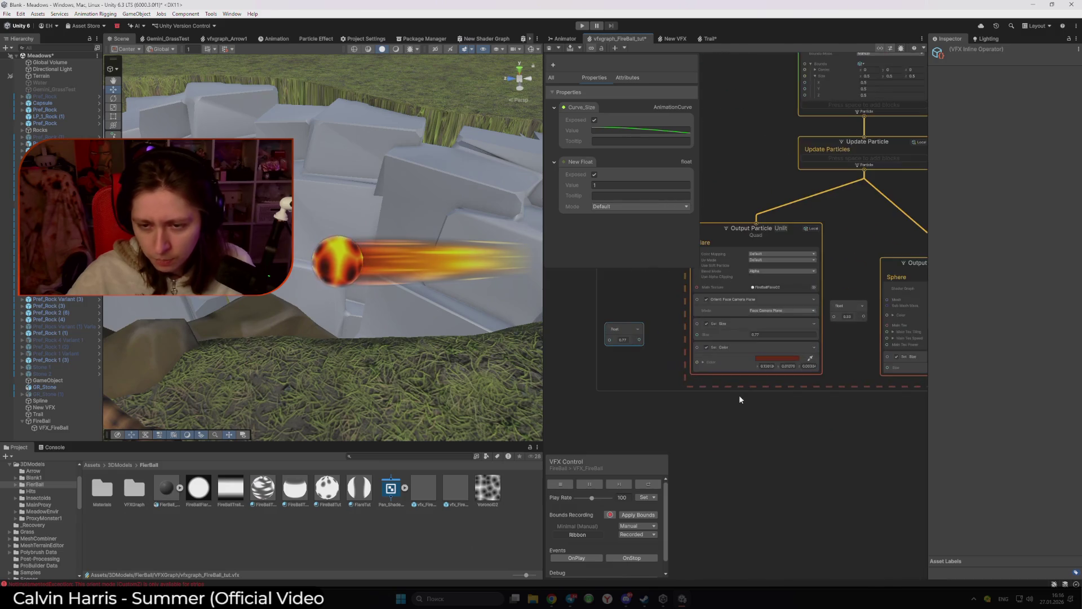
scroll(644, 353, up, 1)
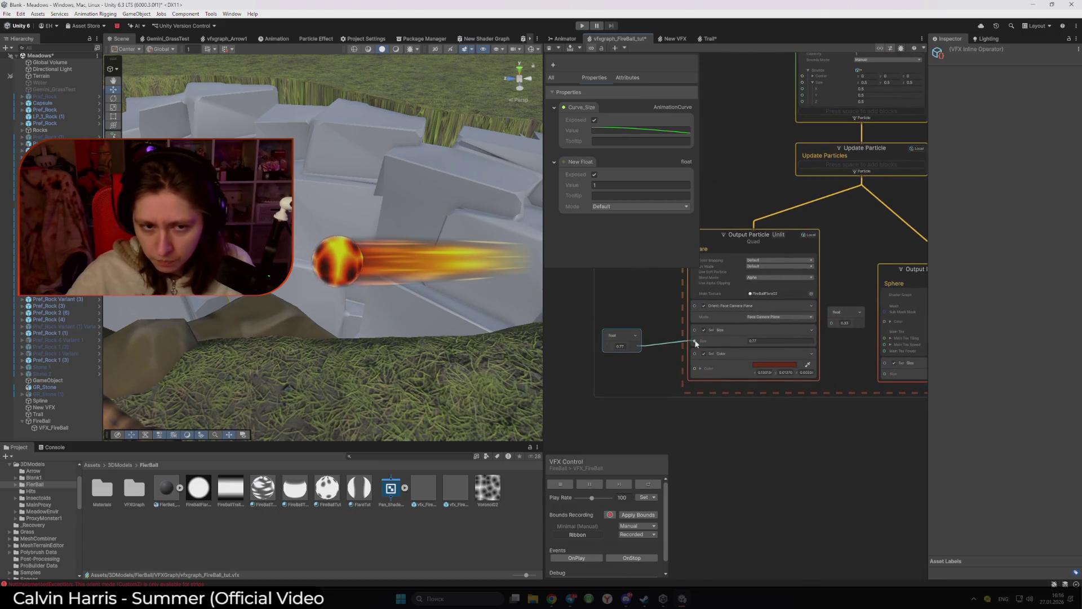
Step: Wire the float node's output into the Output ParticleStrip's Size input and reposition it
drag(696, 343, 696, 344)
drag(855, 349, 731, 354)
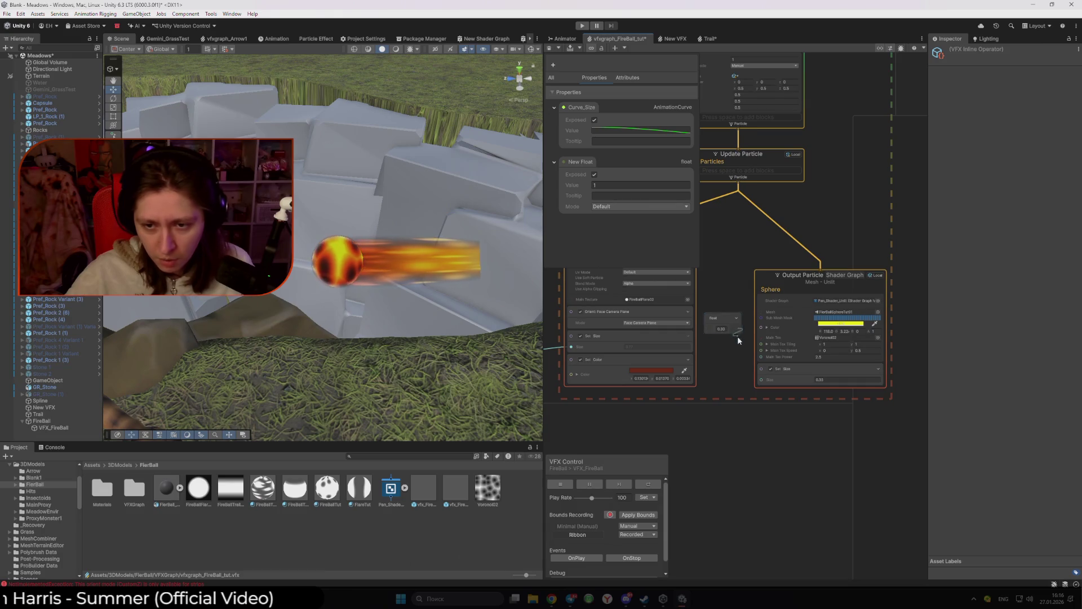
scroll(766, 394, down, 5)
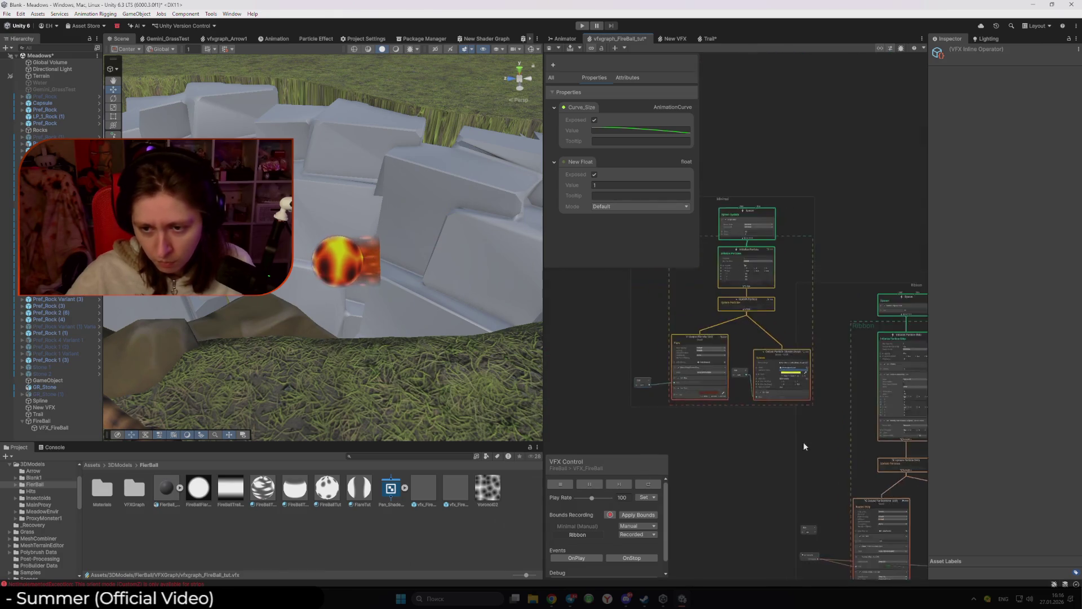
scroll(795, 451, up, 5)
drag(699, 281, 720, 346)
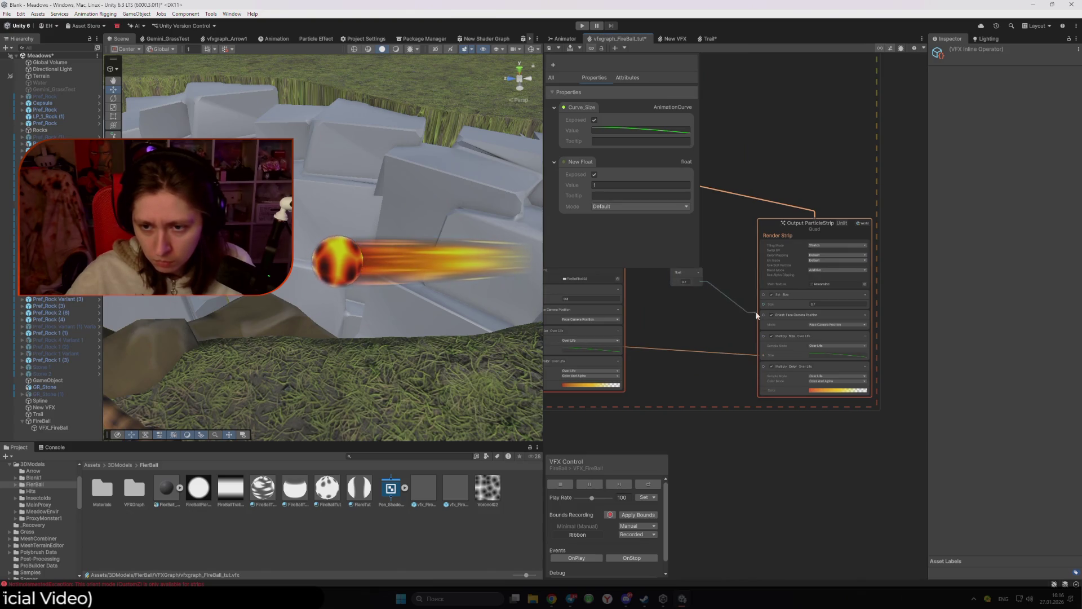
drag(689, 319, 775, 329)
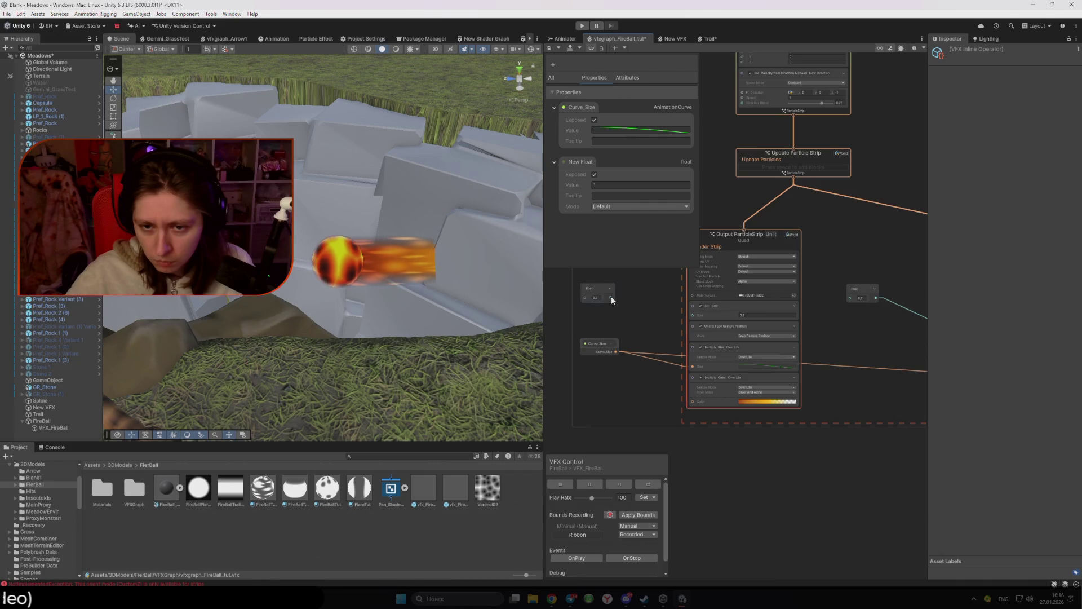
mouse_move(611, 300)
mouse_down()
mouse_move(674, 314)
mouse_move(601, 289)
mouse_up()
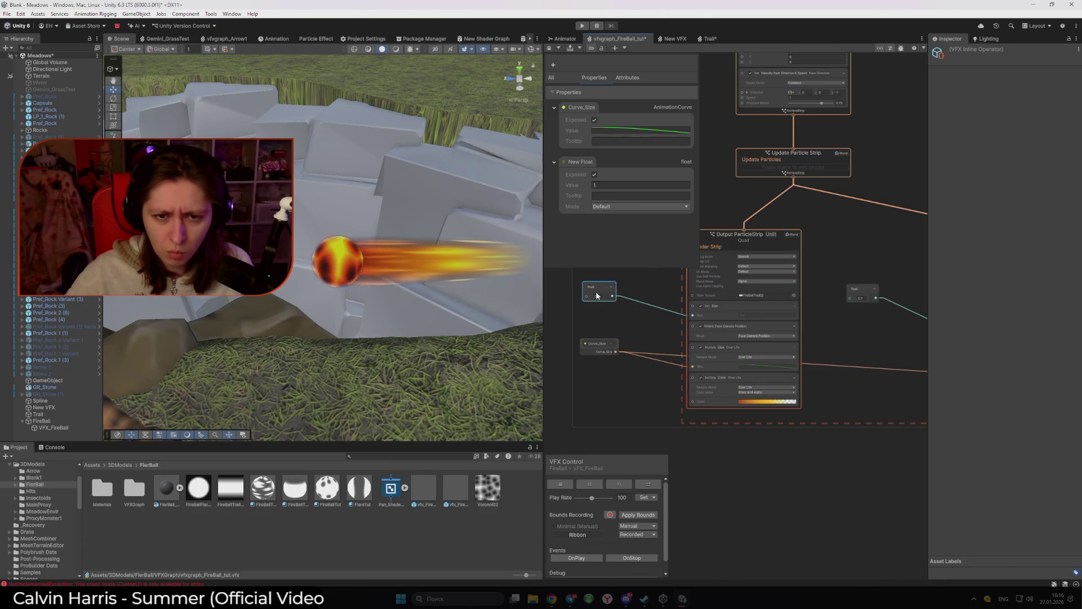
scroll(596, 292, down, 3)
mouse_move(596, 292)
mouse_down()
mouse_move(718, 417)
mouse_move(772, 398)
mouse_move(712, 347)
mouse_move(695, 314)
mouse_up()
Step: Browse the Context, Operator, Math, Logic and Inline categories in the node search
right_click(695, 316)
click(712, 320)
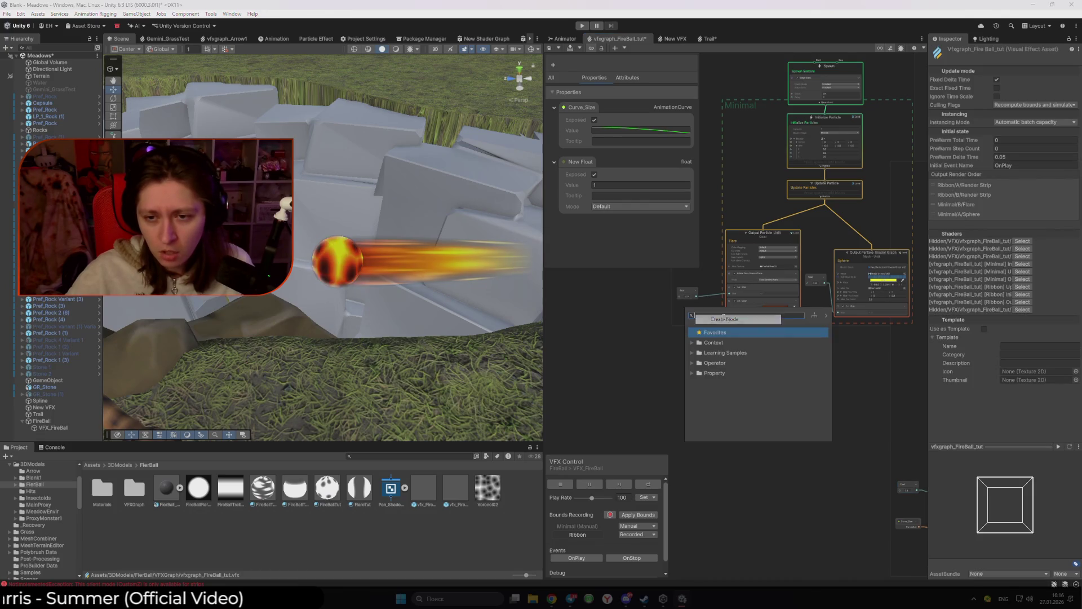
click(691, 343)
click(691, 343)
click(691, 360)
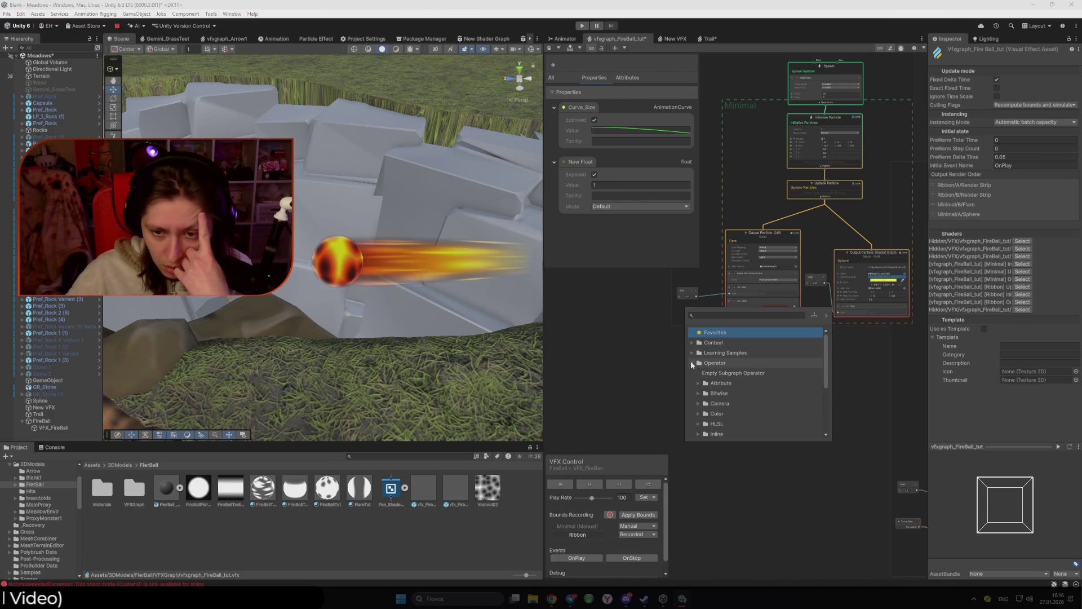
scroll(691, 361, down, 3)
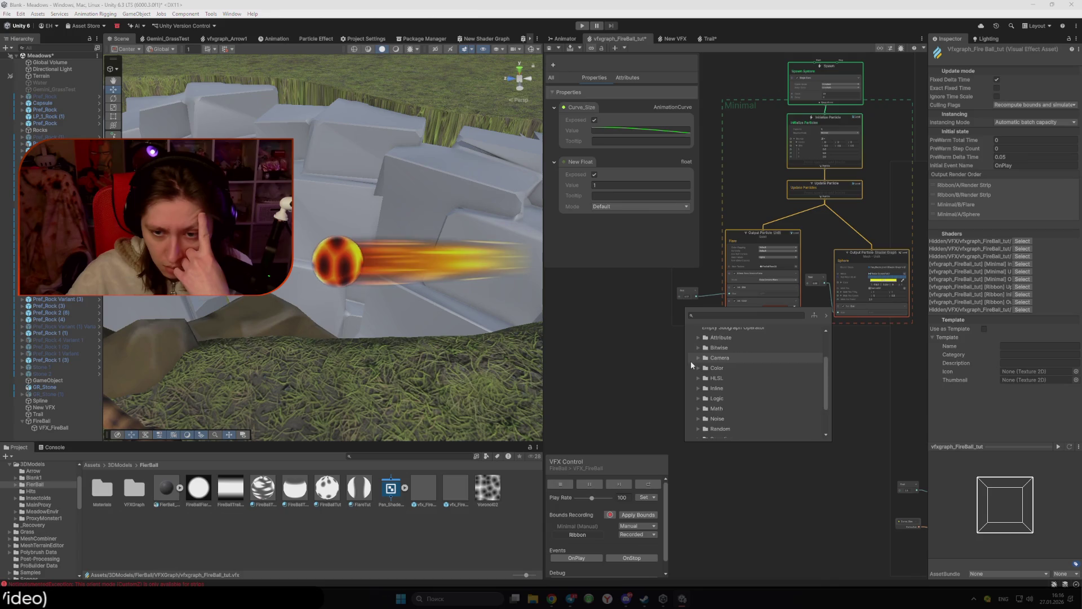
click(698, 409)
scroll(697, 400, down, 1)
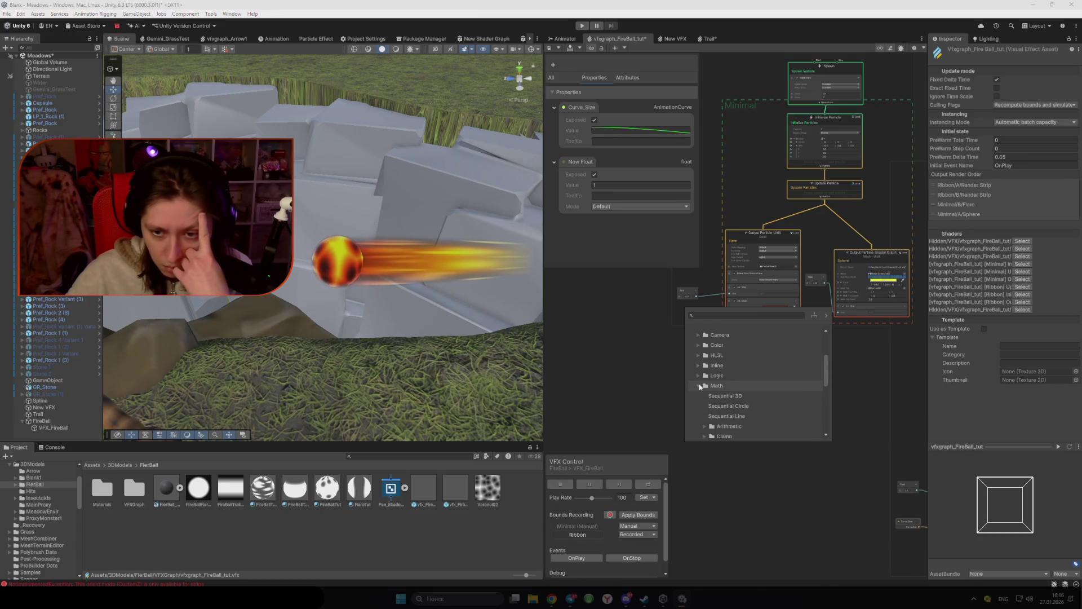
click(698, 376)
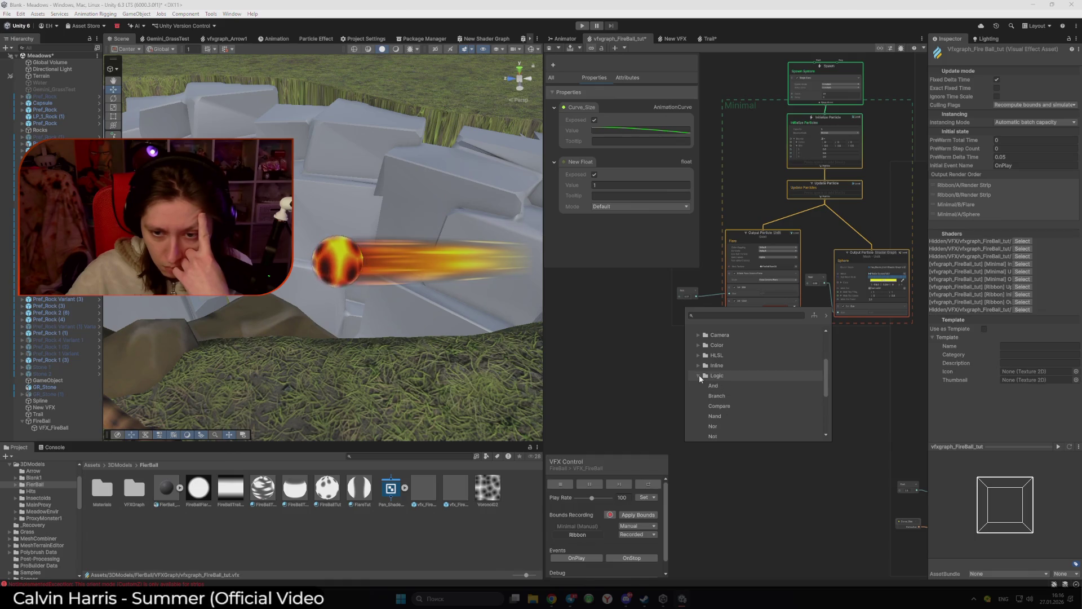
scroll(699, 374, down, 1)
scroll(699, 374, up, 1)
click(698, 366)
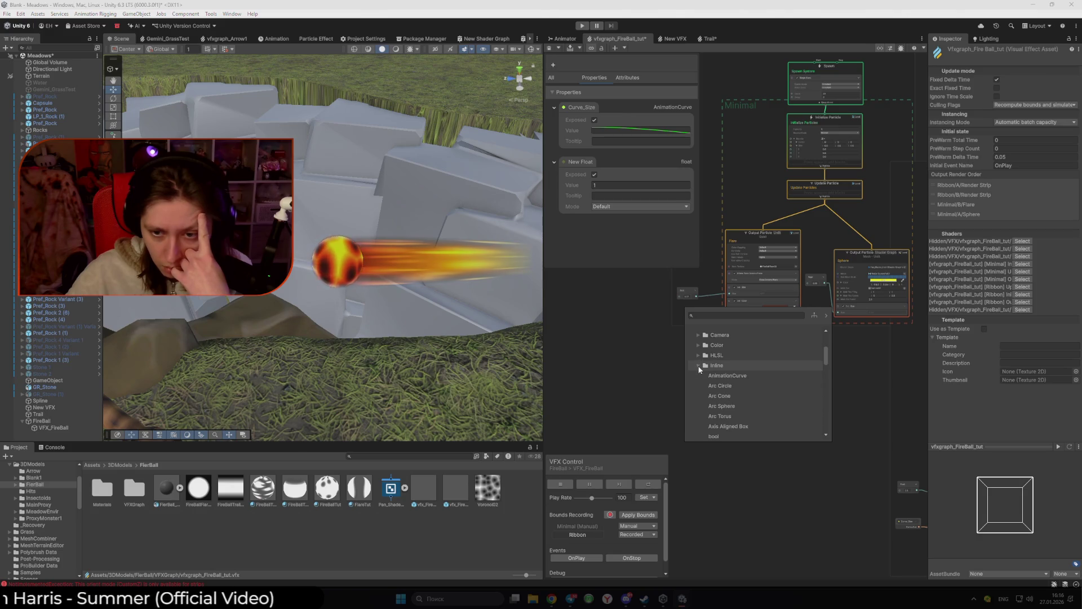
scroll(699, 367, up, 5)
scroll(698, 361, down, 4)
scroll(699, 362, down, 5)
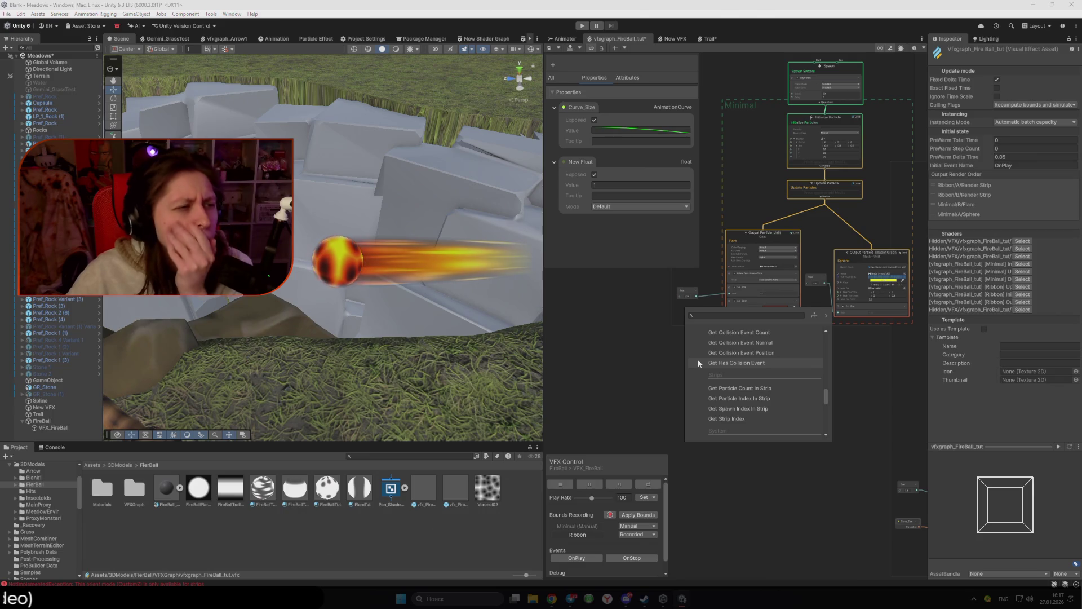
Step: Search 'mul' and add a Multiply (Float) node below the Flare output
click(718, 319)
text(mul)
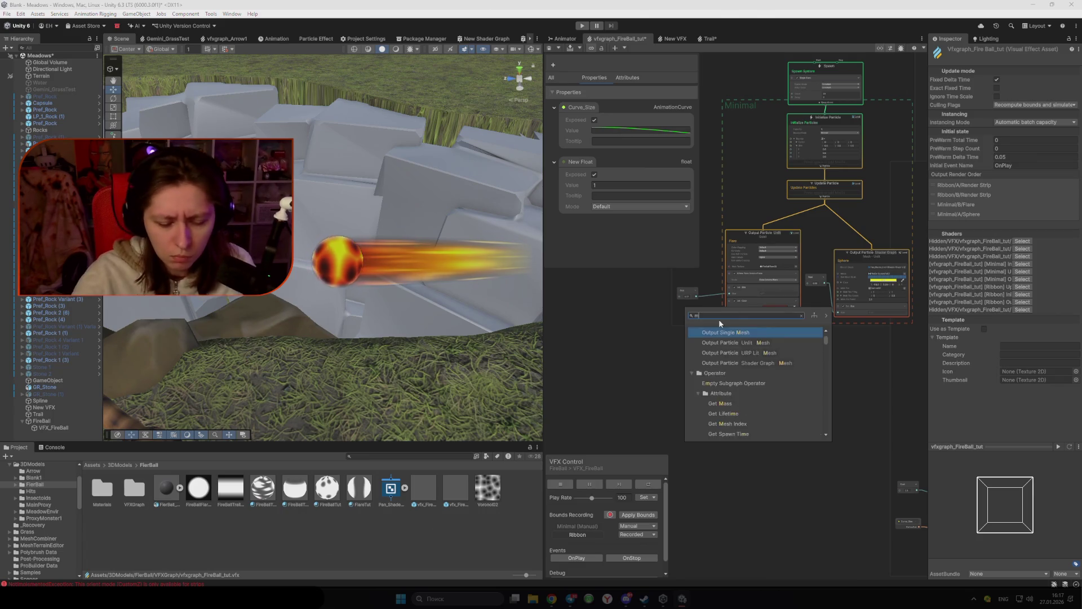
key(Return)
scroll(718, 318, up, 4)
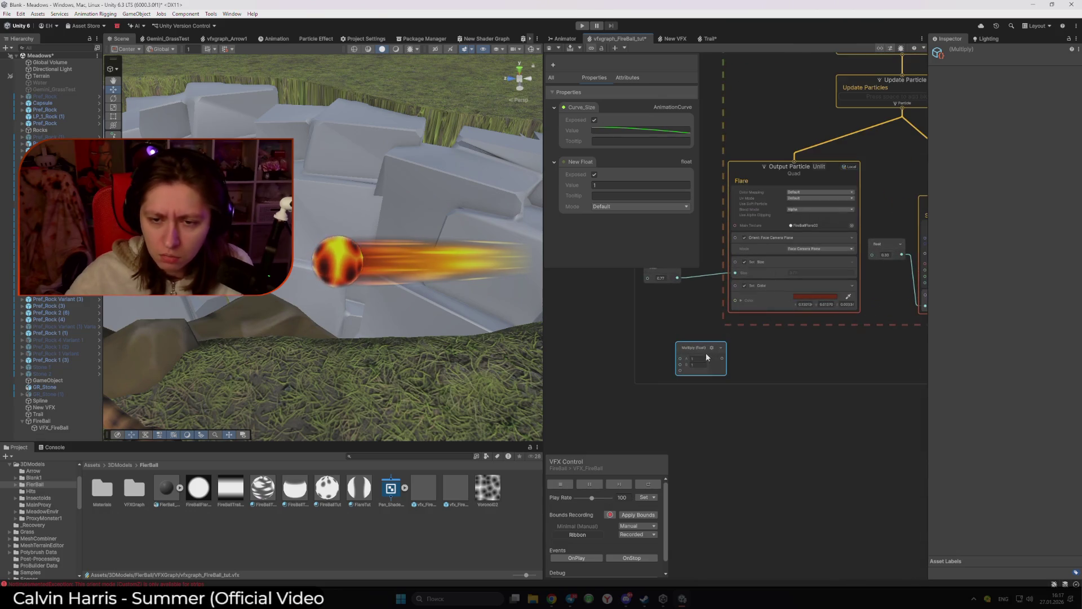
Step: Rename the New Float property to Size and drag it into the graph as a node
scroll(649, 312, down, 5)
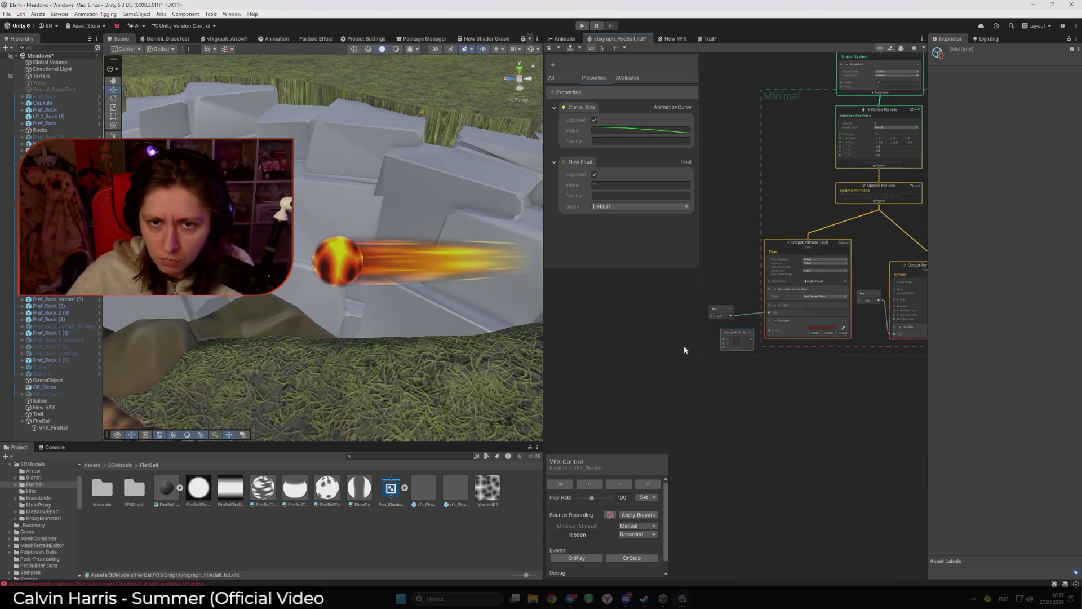
double_click(590, 160)
text(Size)
key(Return)
mouse_move(578, 175)
mouse_down()
mouse_move(700, 339)
mouse_move(724, 310)
mouse_move(701, 307)
mouse_up()
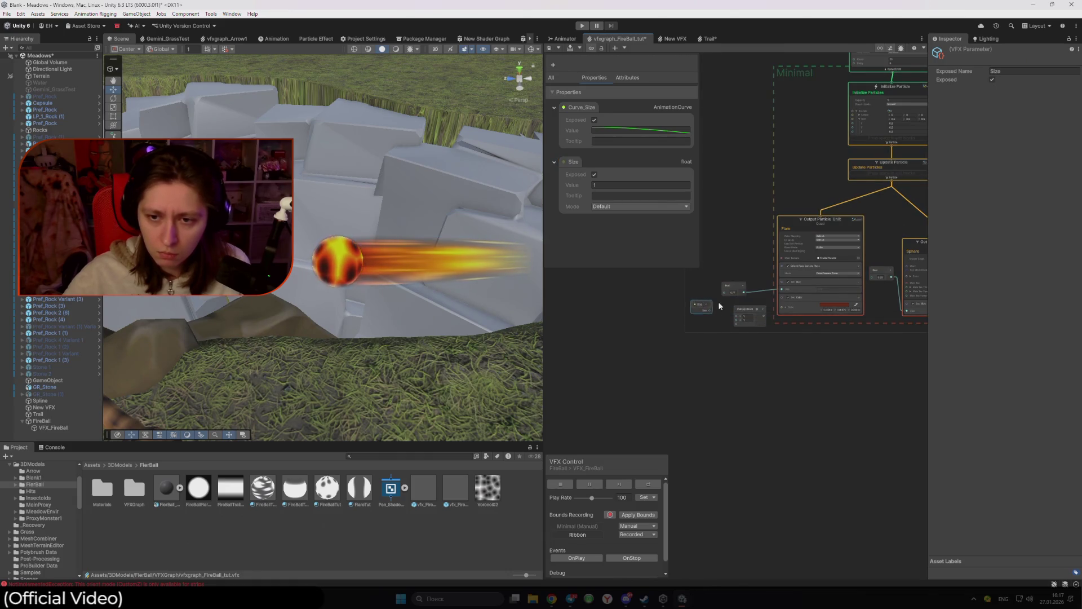
Step: Select the Size and Multiply nodes together
scroll(727, 302, up, 2)
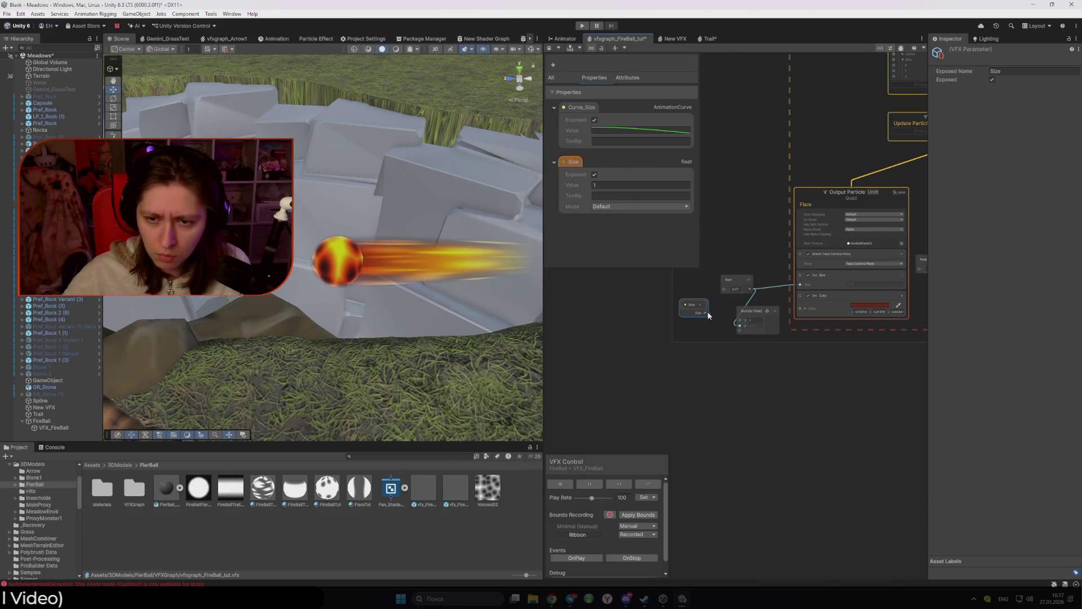
scroll(780, 353, down, 2)
click(752, 323)
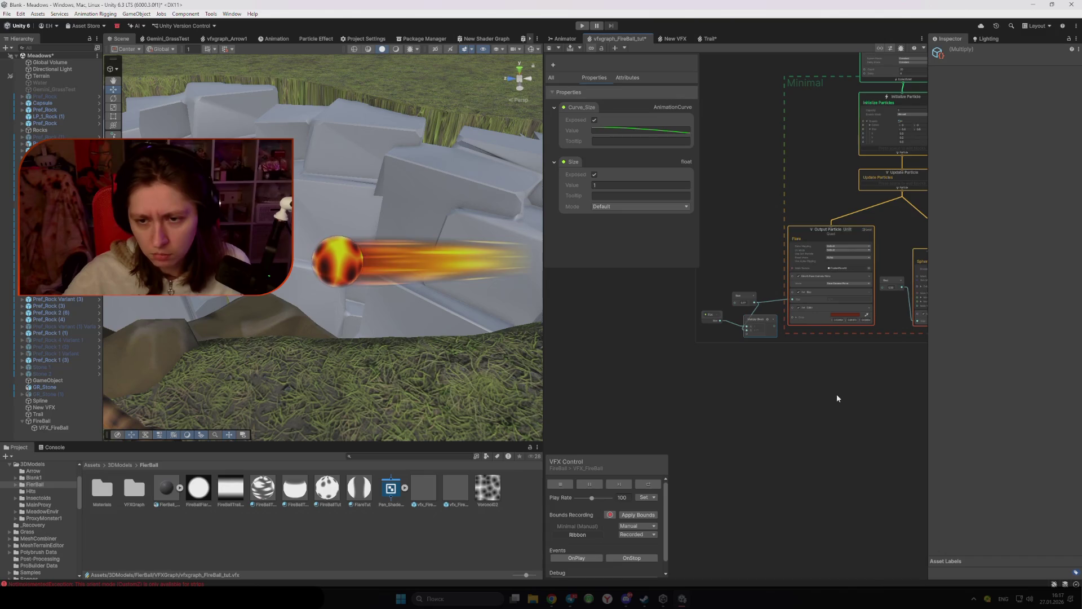
drag(686, 313, 766, 341)
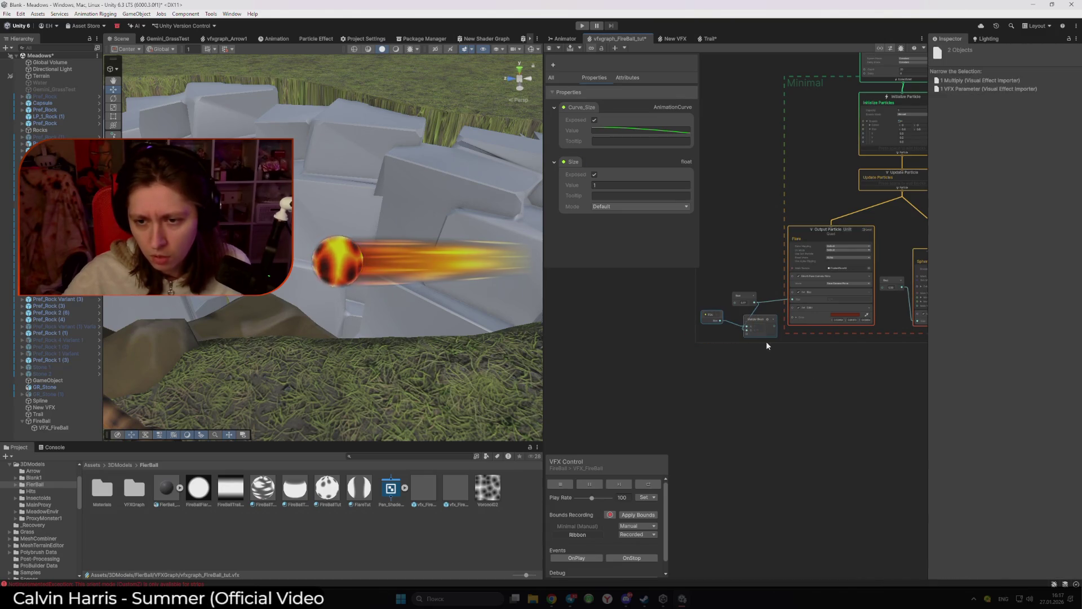
scroll(768, 353, up, 2)
scroll(777, 344, up, 2)
Step: Paste the Size and Multiply nodes near the strip output and feed the float into Multiply
click(706, 327)
key(ctrl+v)
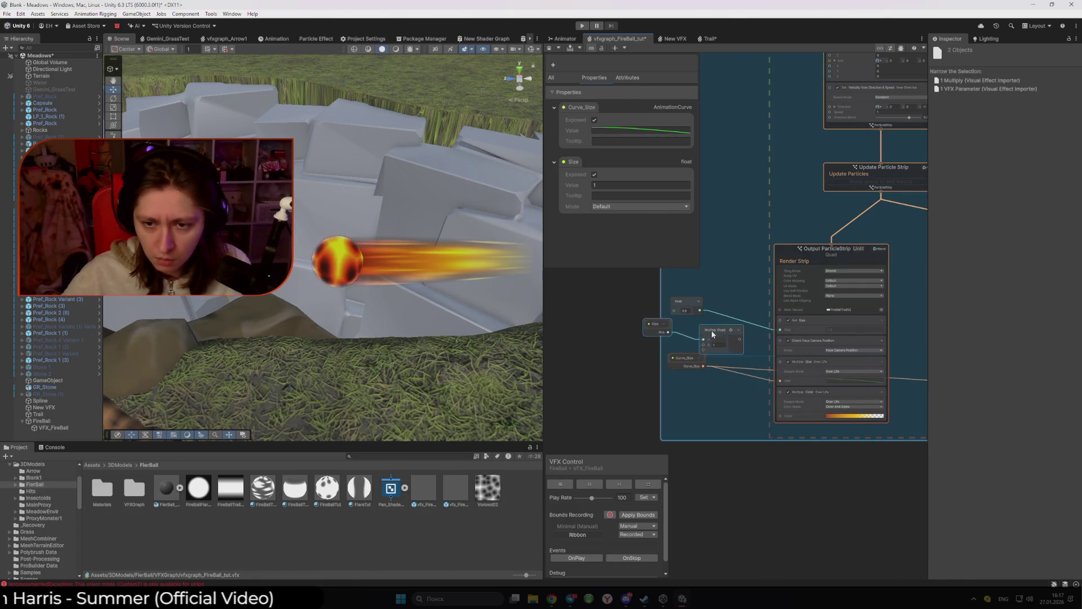
drag(704, 344, 700, 310)
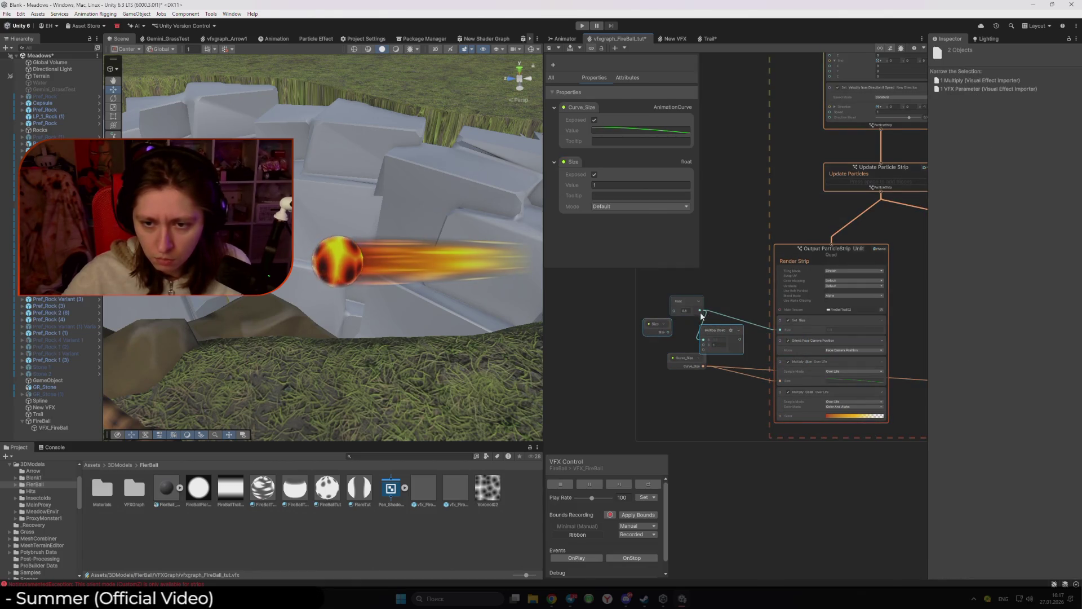
scroll(700, 326, down, 3)
key(ctrl+z)
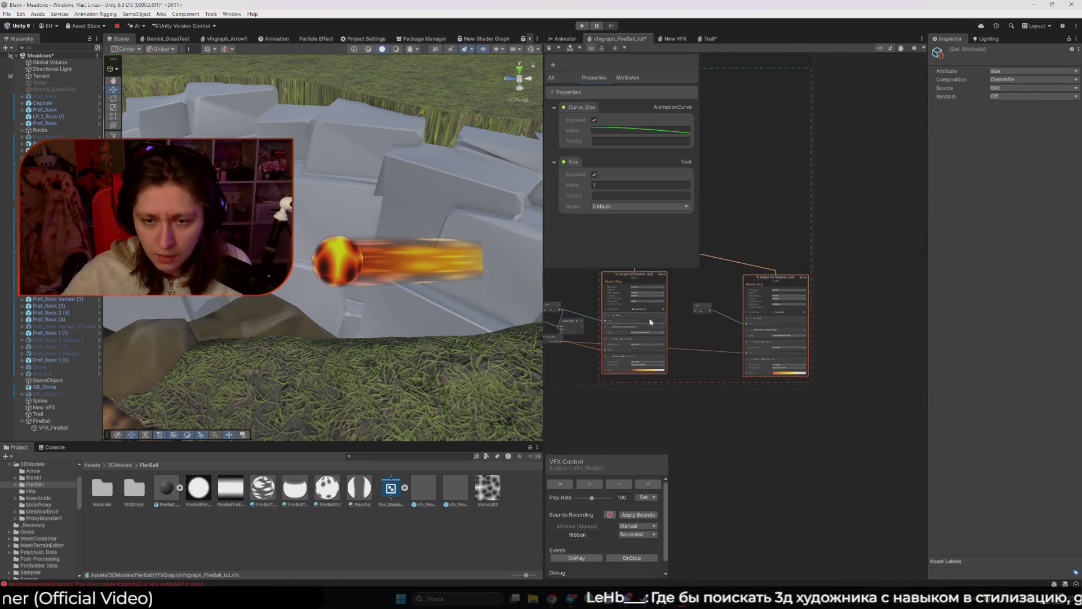
key(ctrl+y)
scroll(689, 335, up, 3)
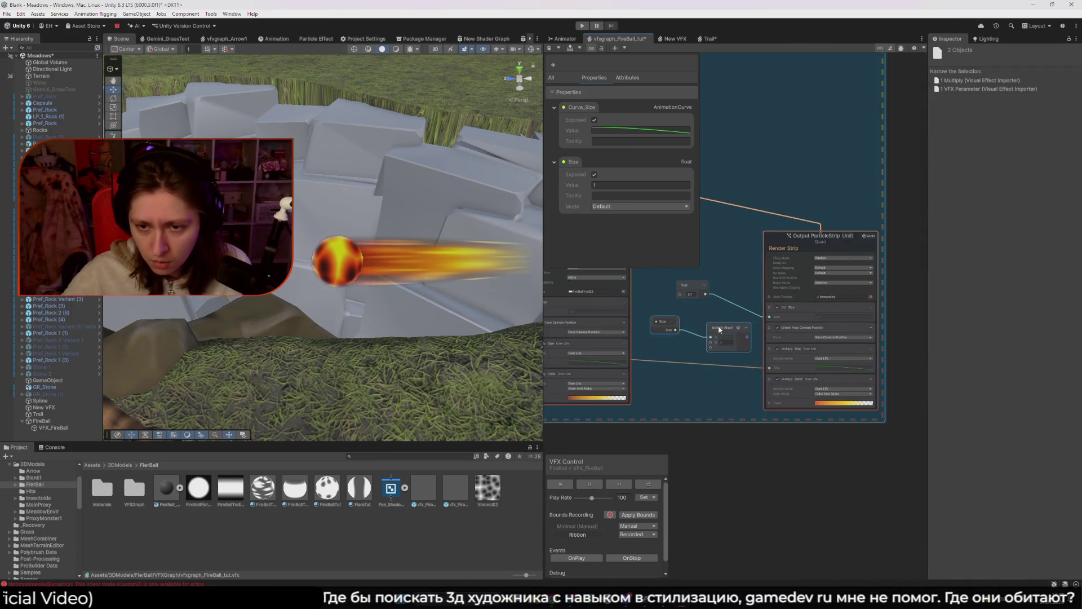
scroll(709, 342, down, 3)
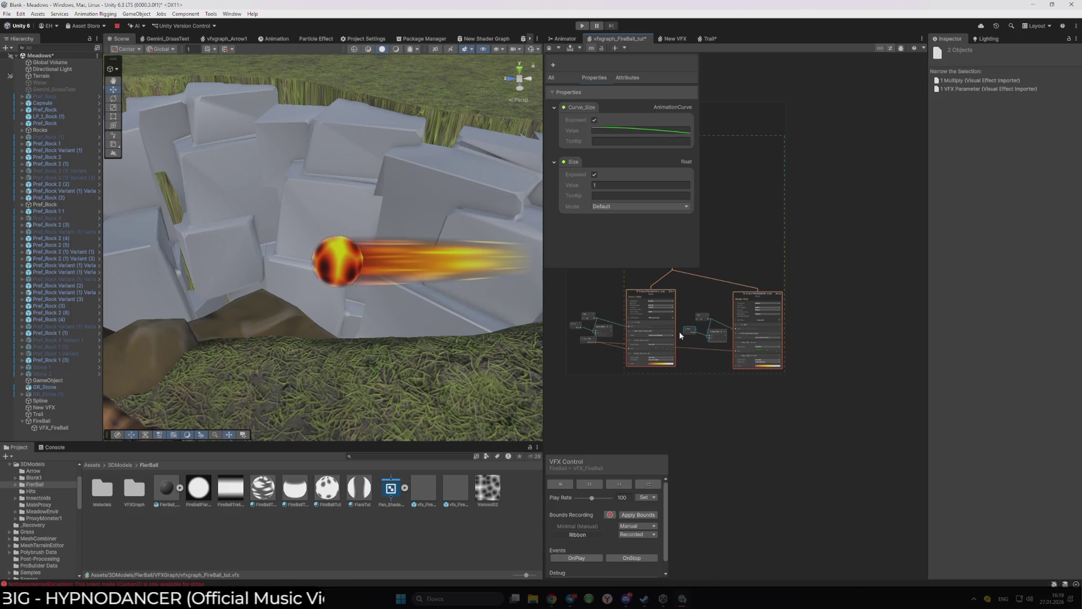
click(632, 421)
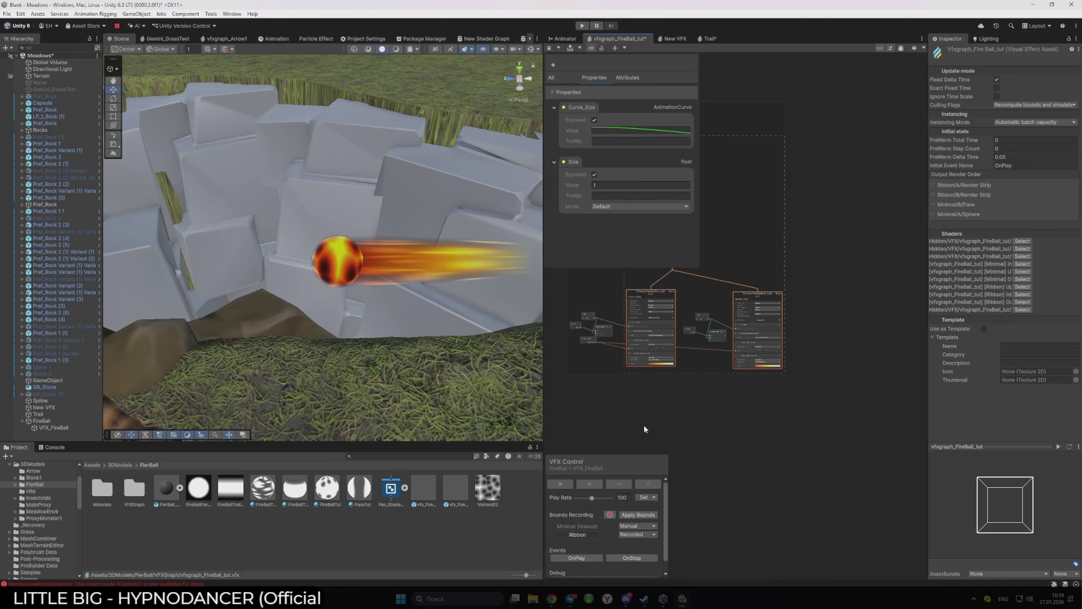
Step: Connect the right-hand Multiply node's result to the strip's Size input
scroll(583, 350, up, 5)
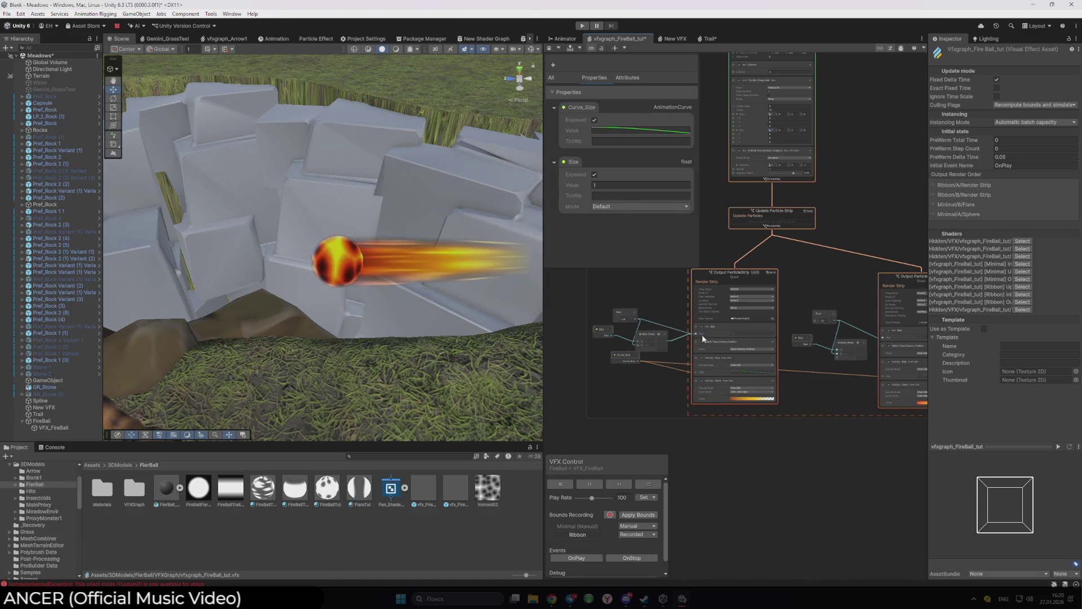
click(850, 341)
drag(870, 348, 882, 342)
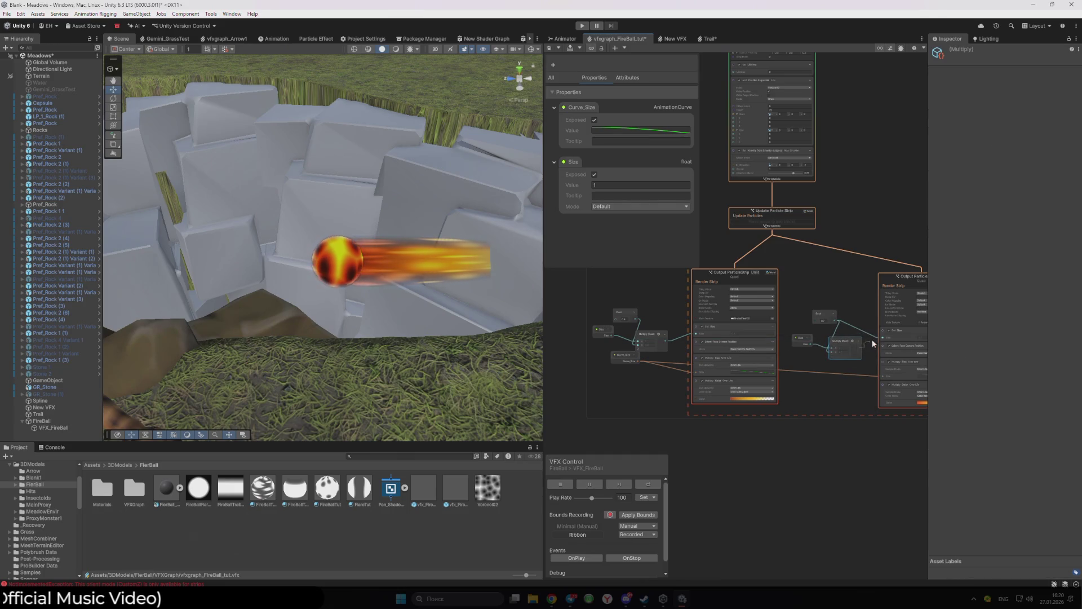
scroll(857, 447, down, 2)
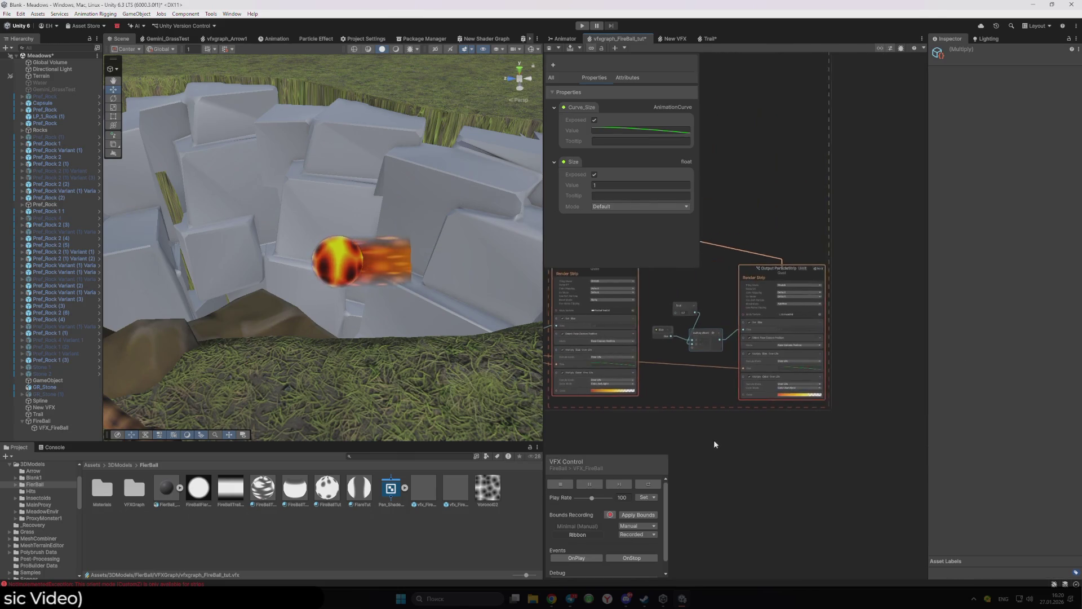
scroll(714, 440, up, 2)
scroll(591, 329, down, 1)
scroll(695, 350, down, 1)
scroll(816, 365, up, 2)
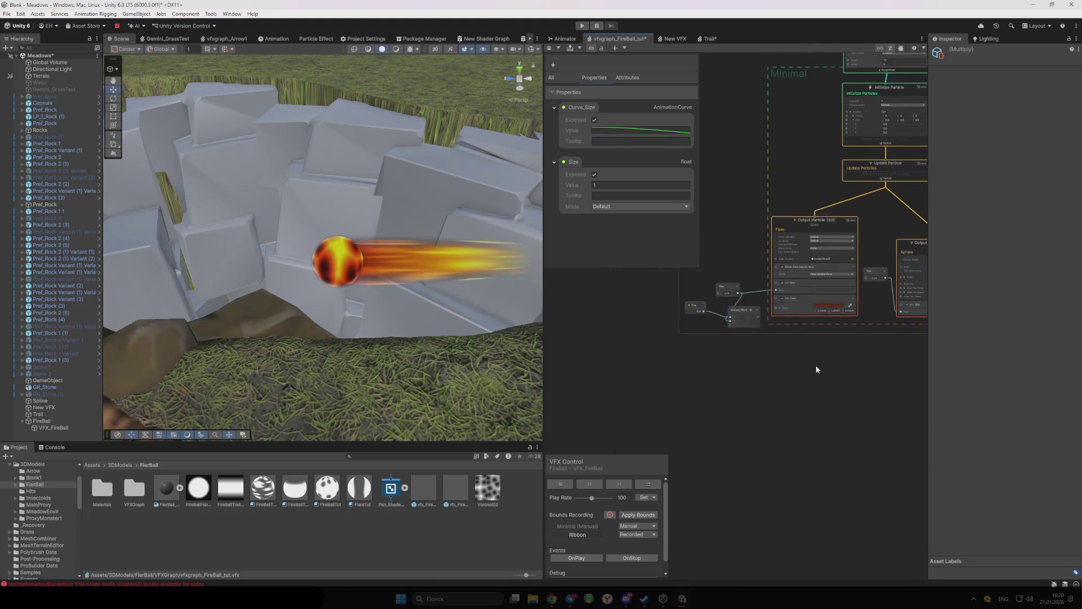
scroll(729, 428, up, 3)
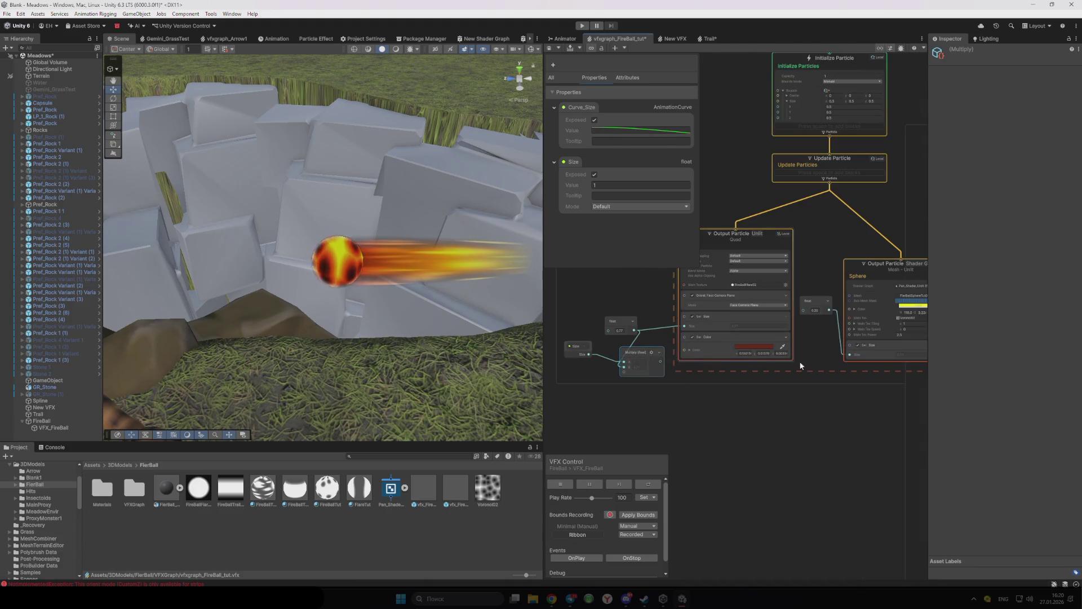
Step: Paste a Multiply node beside the Sphere's Set Size block and wire the Size parameter into it
key(ctrl+v)
drag(829, 345, 834, 335)
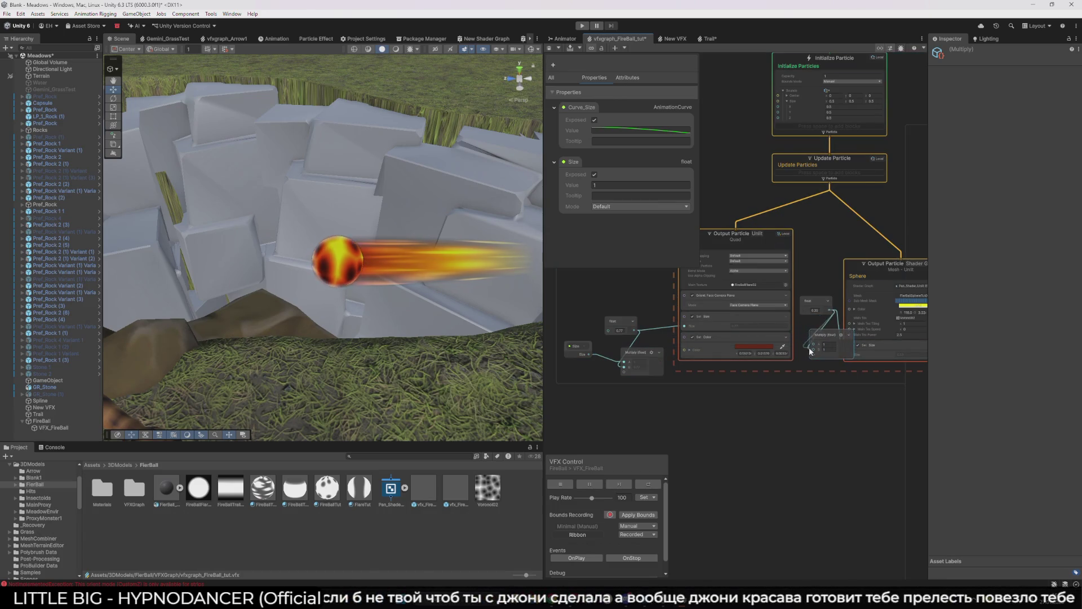
click(575, 347)
mouse_move(573, 161)
mouse_down()
mouse_move(789, 356)
mouse_move(815, 352)
mouse_up()
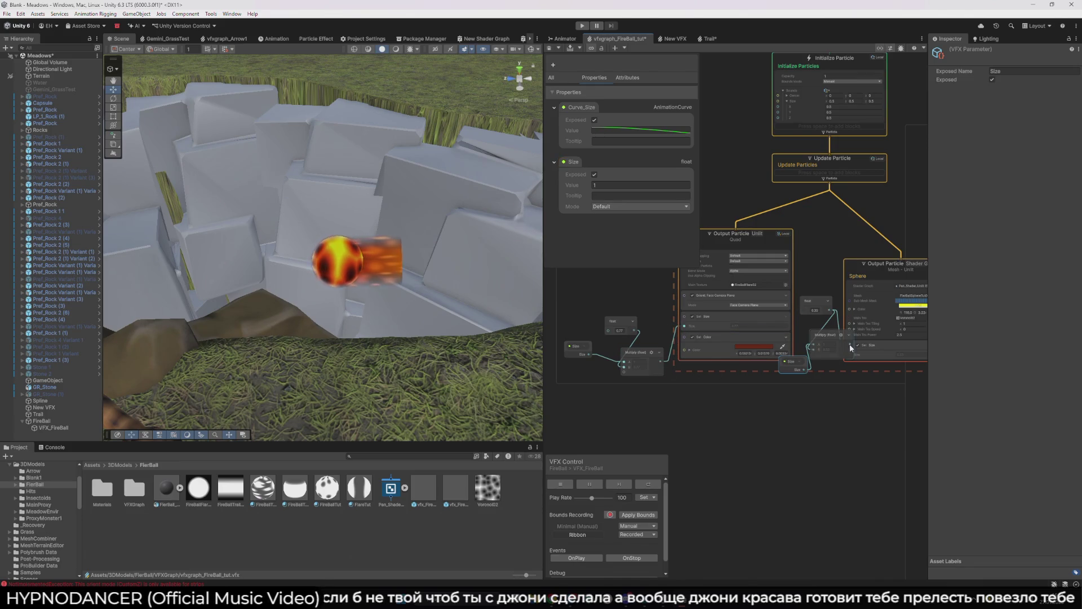
key(space)
Step: Rearrange the graph, shifting the left node group and tidying the float, Size and Multiply nodes
mouse_move(570, 285)
mouse_down()
mouse_move(652, 295)
mouse_move(672, 371)
mouse_move(699, 367)
mouse_up()
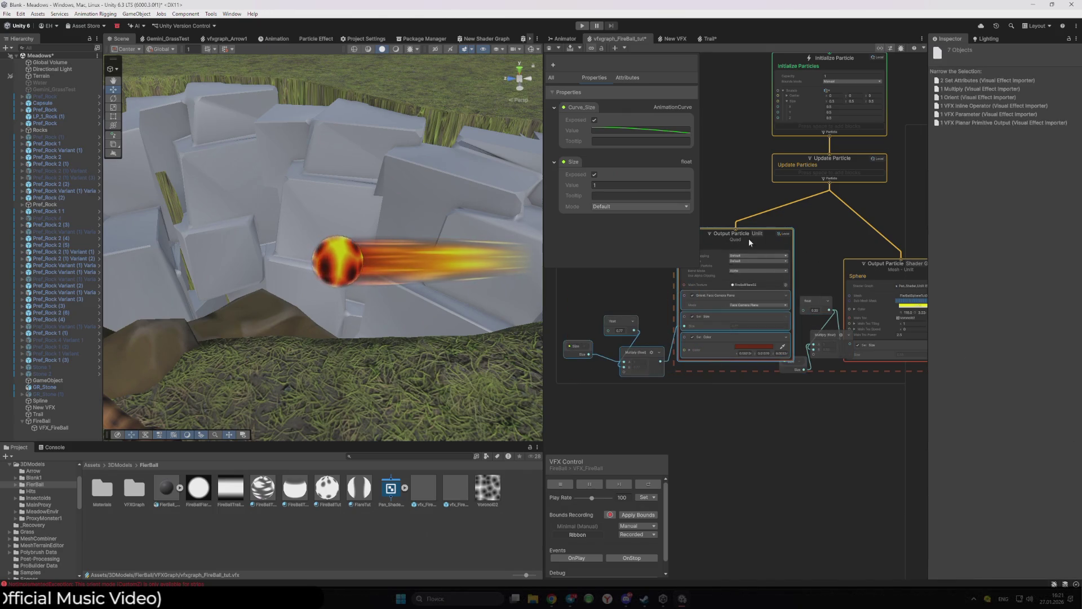
drag(767, 232, 682, 232)
click(807, 311)
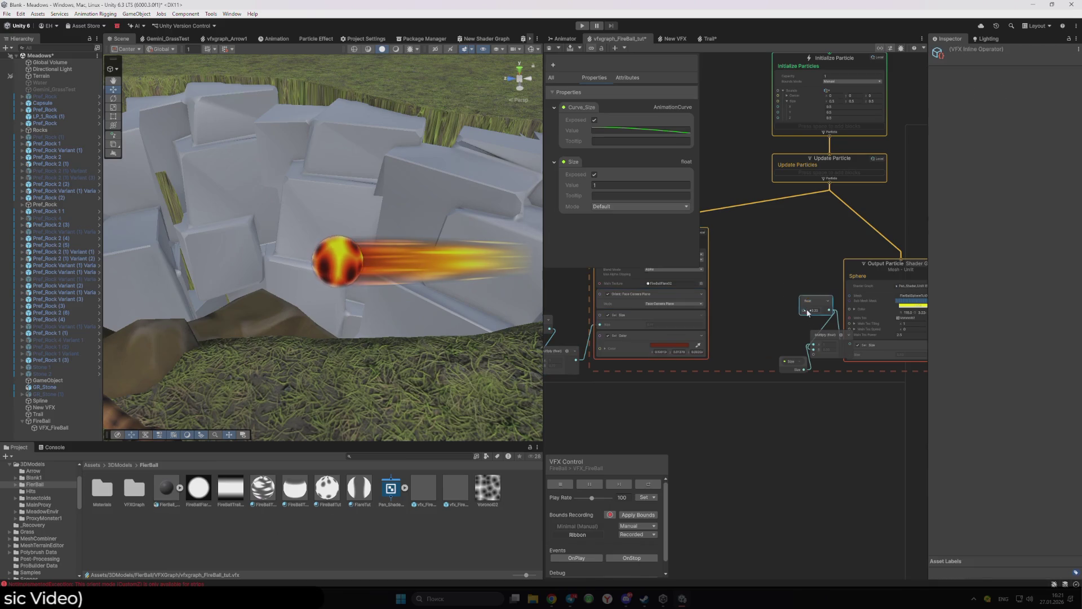
drag(807, 312, 758, 316)
drag(789, 361, 746, 344)
mouse_move(842, 344)
mouse_down()
mouse_move(810, 345)
mouse_move(829, 339)
mouse_up()
click(779, 418)
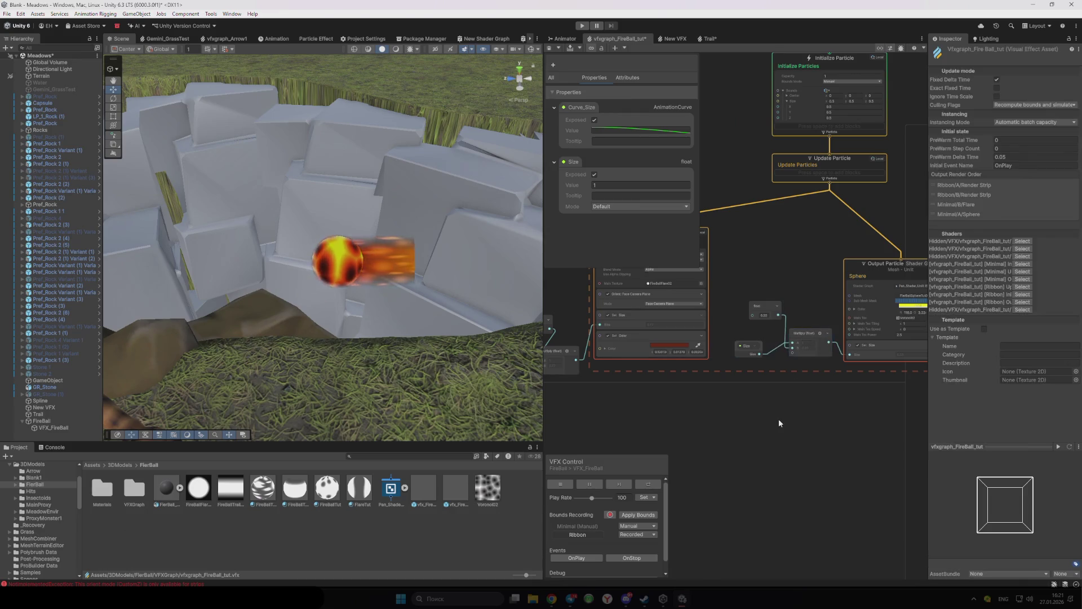
Step: Enable VFX_FireBall's Size override and try values from 1.6 to 1, ending at 2.47
click(68, 428)
click(1005, 282)
text(1.6)
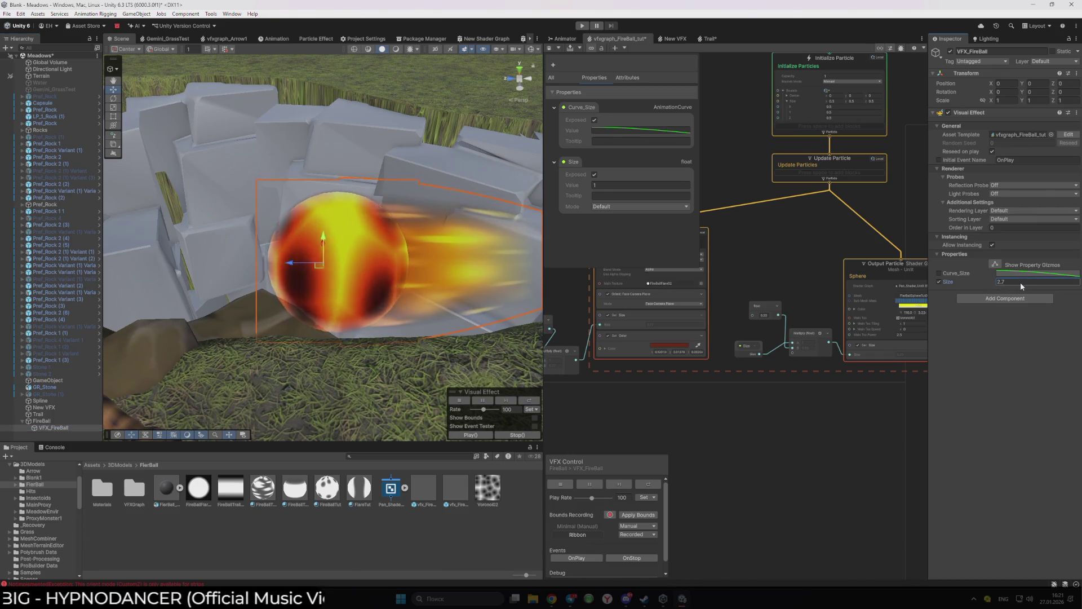
key(BackSpace)
text(08)
mouse_move(1001, 284)
mouse_down()
mouse_move(1034, 280)
mouse_move(997, 281)
mouse_move(1007, 285)
mouse_up()
text(1)
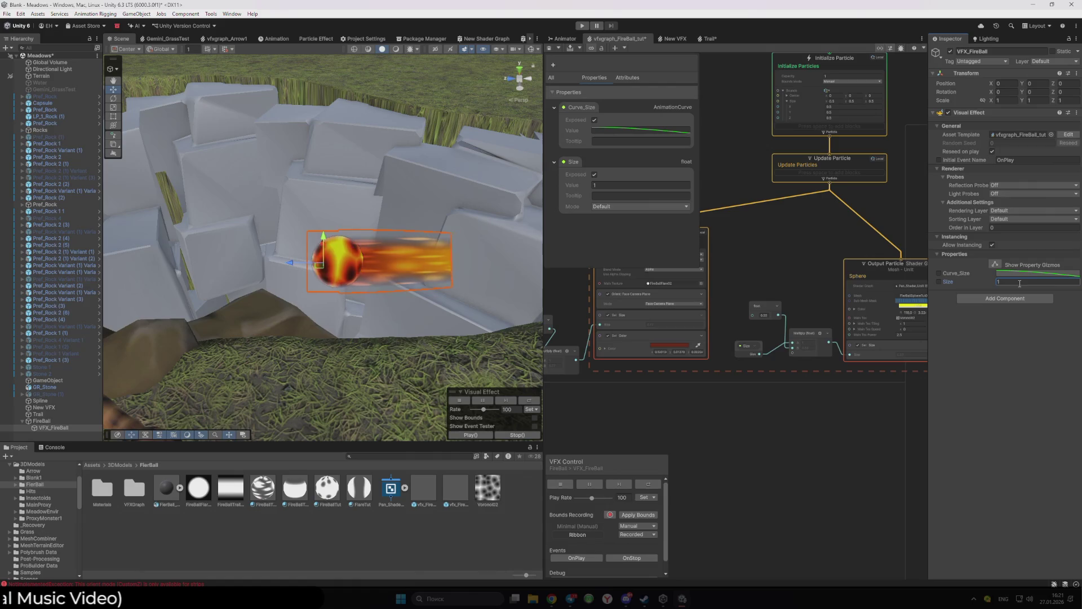
key(Return)
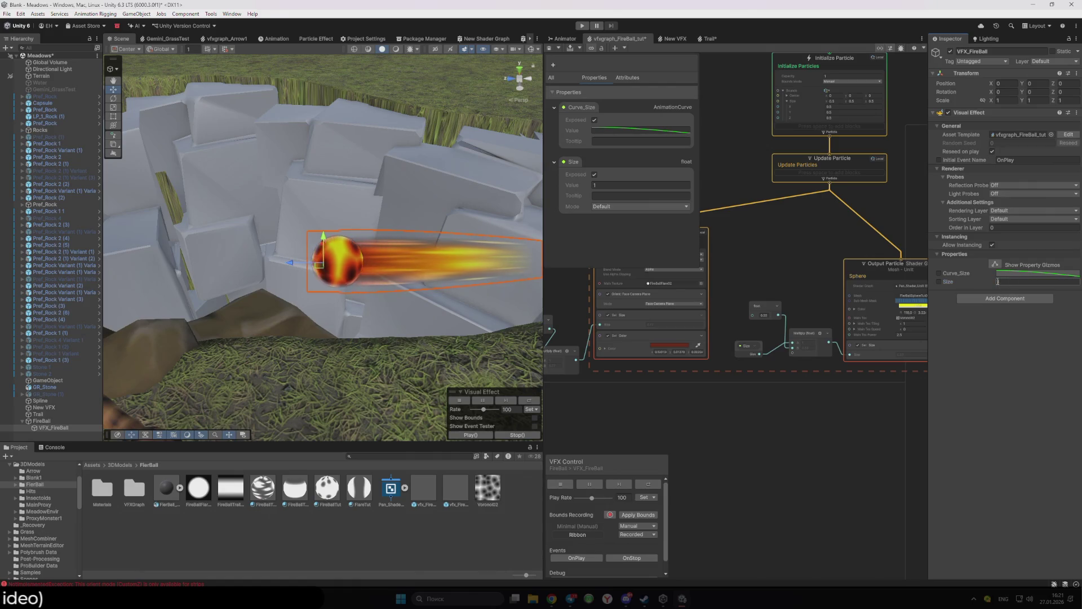
mouse_move(993, 284)
mouse_down()
mouse_move(1031, 280)
mouse_move(986, 283)
mouse_move(1013, 282)
mouse_up()
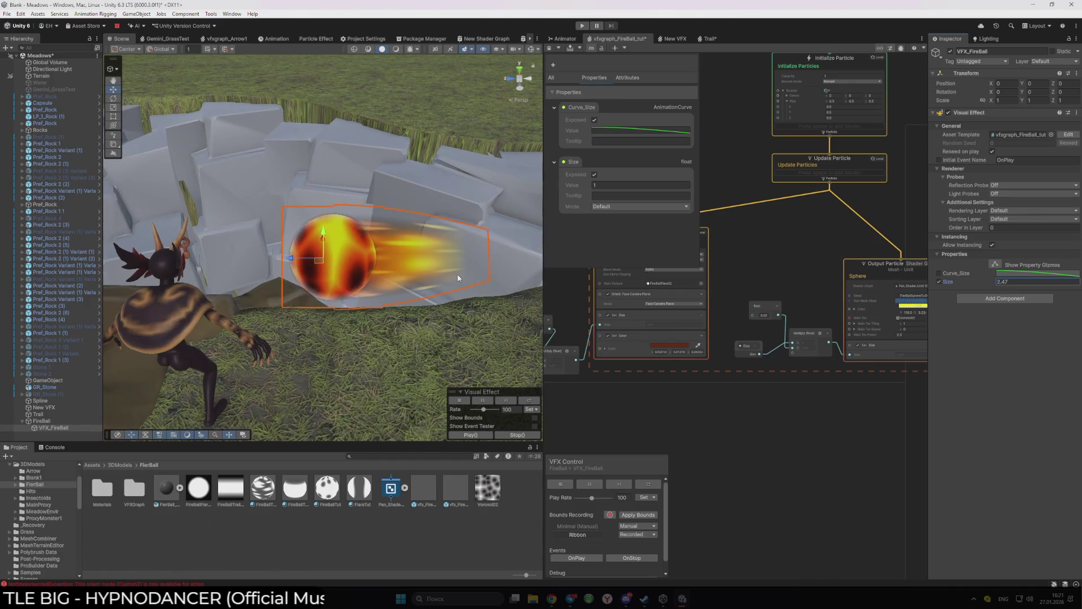
Step: Pan the graph past the Spawn system to the Ribbon system's lifetime field
drag(802, 212, 788, 411)
mouse_move(874, 316)
mouse_down()
mouse_move(798, 229)
mouse_move(702, 173)
mouse_up()
scroll(845, 224, up, 2)
click(794, 303)
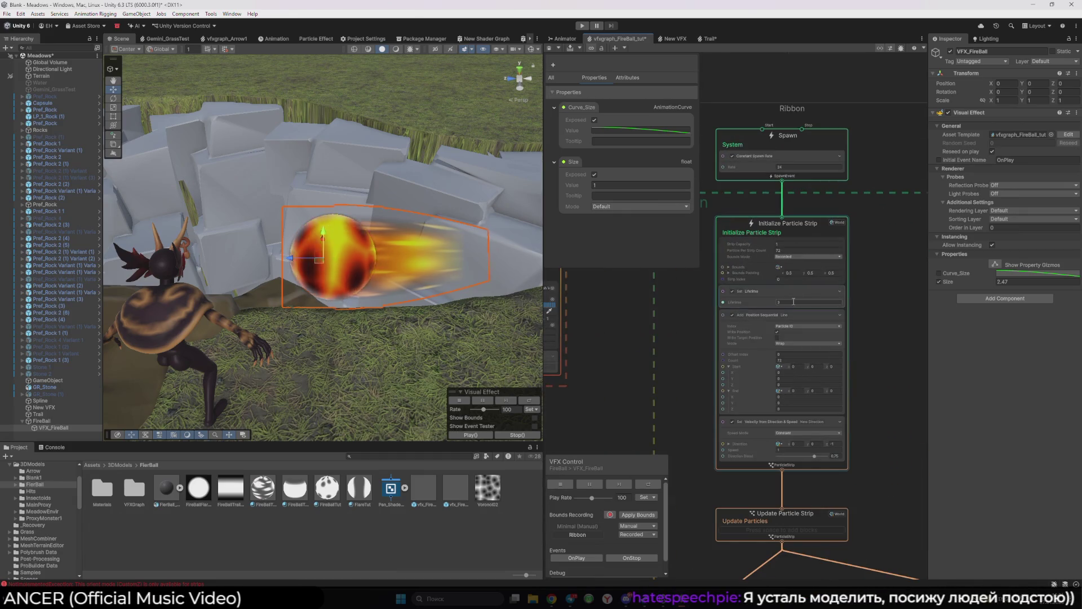
Step: Set the ribbon strip's lifetime to 0.3, then reselect VFX_FireBall and view the scene from farther back
text(0.3)
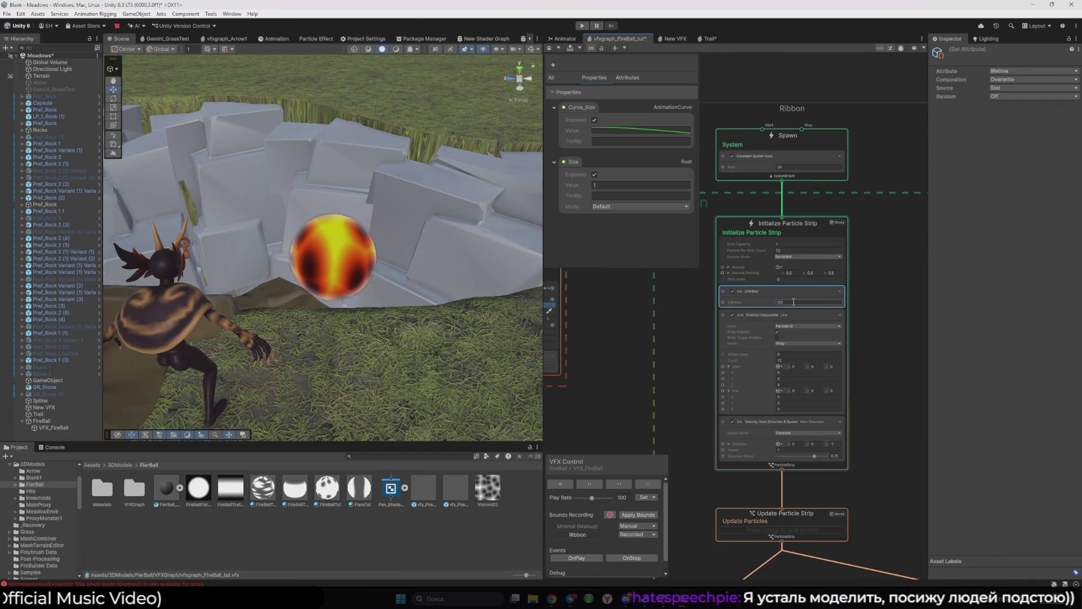
click(867, 315)
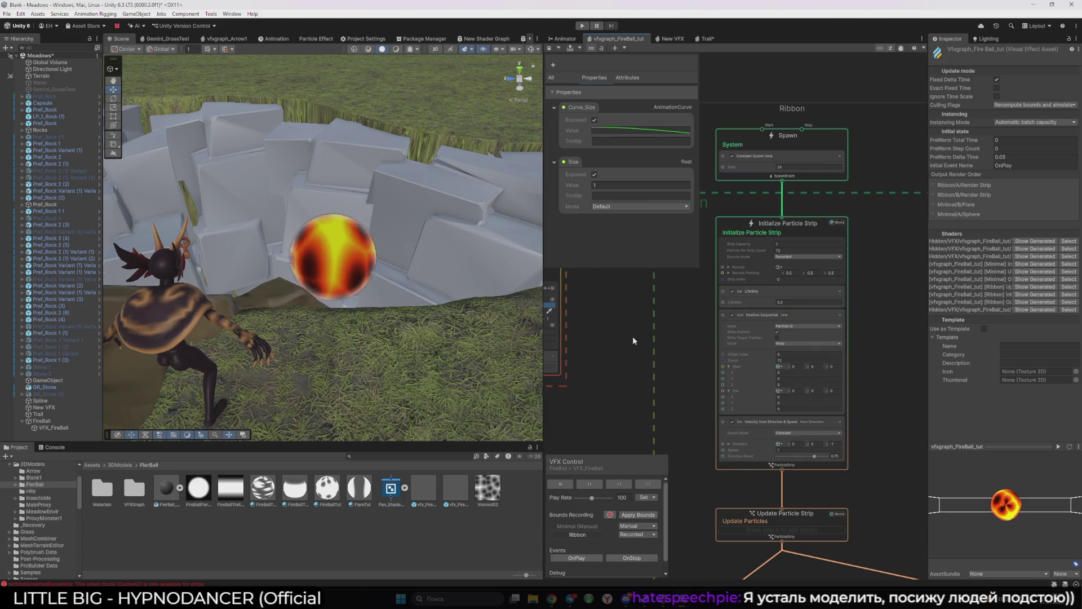
click(63, 428)
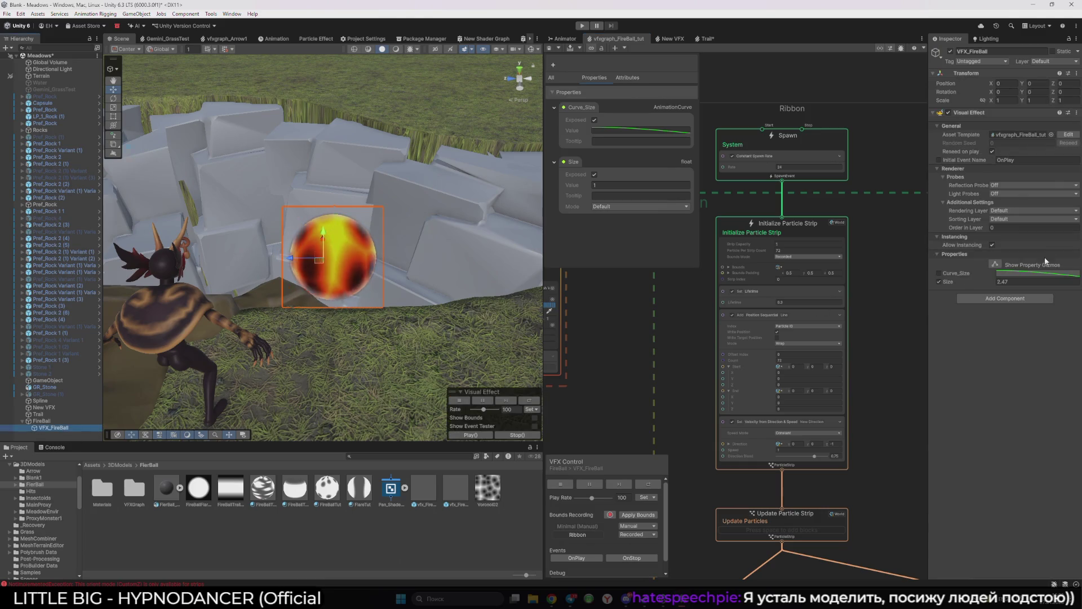
mouse_move(338, 282)
mouse_down()
mouse_move(338, 298)
mouse_move(280, 184)
mouse_move(365, 208)
mouse_move(329, 267)
mouse_move(389, 270)
mouse_move(352, 186)
mouse_move(348, 308)
mouse_move(425, 169)
mouse_move(411, 344)
mouse_move(374, 222)
mouse_move(490, 302)
mouse_move(357, 253)
mouse_move(370, 344)
mouse_move(370, 292)
mouse_move(444, 246)
mouse_move(432, 229)
mouse_move(327, 228)
mouse_move(400, 200)
mouse_move(499, 237)
mouse_move(474, 270)
mouse_move(437, 279)
mouse_move(372, 226)
mouse_move(510, 212)
mouse_move(472, 252)
mouse_up()
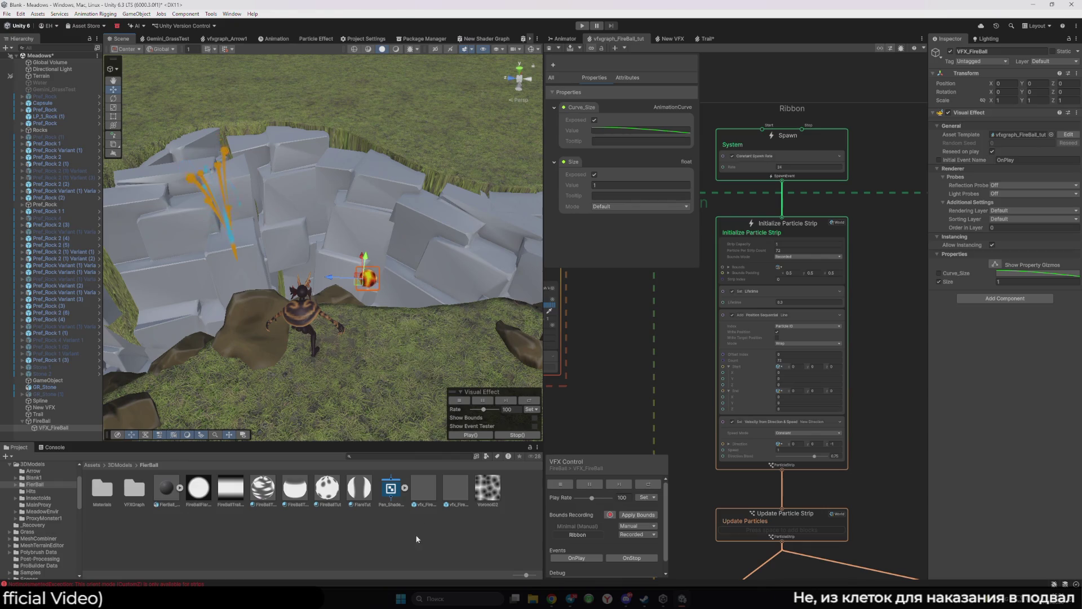
Step: Drag VFX_FireBall toward the rock wall, undo it back to 0,0,0, and select the FireBall parent
click(508, 368)
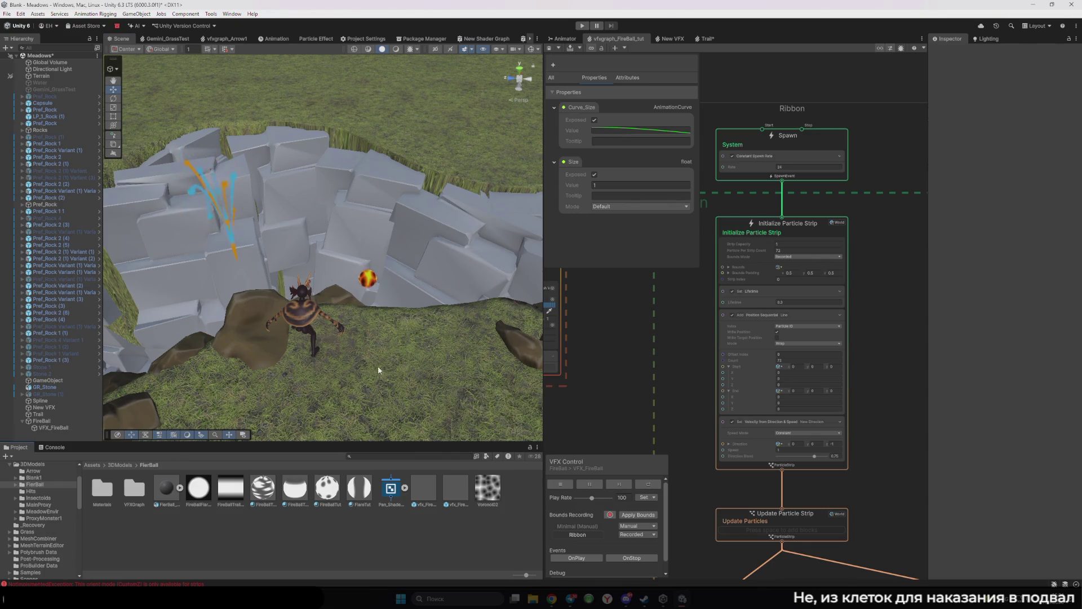
click(89, 430)
mouse_move(369, 289)
mouse_down()
mouse_move(270, 251)
mouse_move(315, 257)
mouse_move(372, 299)
mouse_move(299, 301)
mouse_move(338, 332)
mouse_move(382, 259)
mouse_move(313, 214)
mouse_move(374, 259)
mouse_move(341, 239)
mouse_move(417, 175)
mouse_move(411, 169)
mouse_move(397, 228)
mouse_move(304, 372)
mouse_move(263, 305)
mouse_move(307, 225)
mouse_move(403, 148)
mouse_move(486, 102)
mouse_move(440, 176)
mouse_move(307, 296)
mouse_move(242, 383)
mouse_move(349, 248)
mouse_move(467, 138)
mouse_move(350, 312)
mouse_move(366, 265)
mouse_move(355, 344)
mouse_move(304, 225)
mouse_move(361, 254)
mouse_up()
key(ctrl+z)
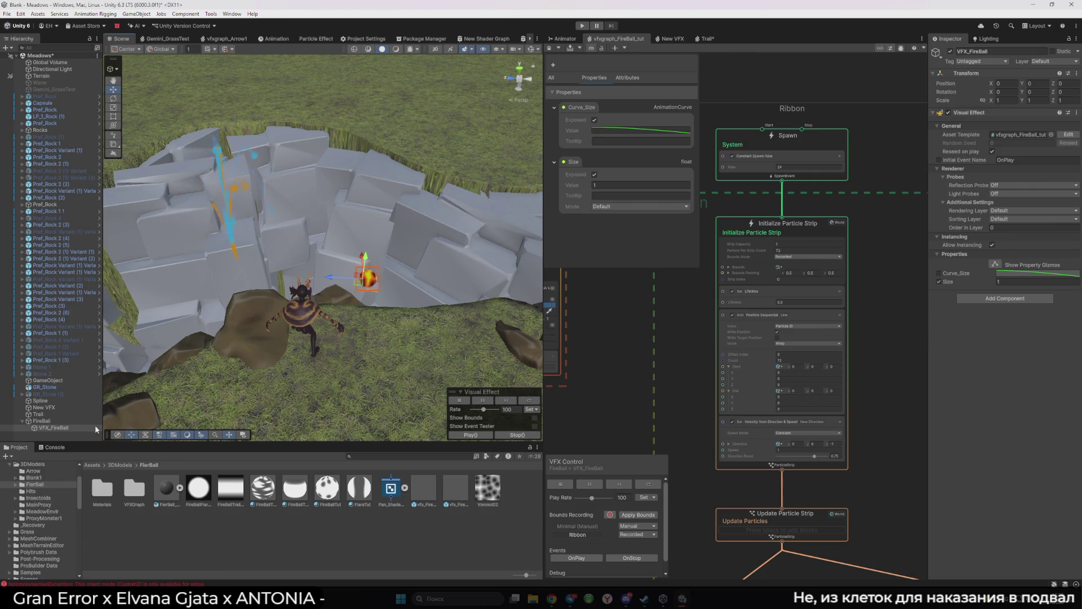
click(62, 422)
click(72, 424)
click(64, 421)
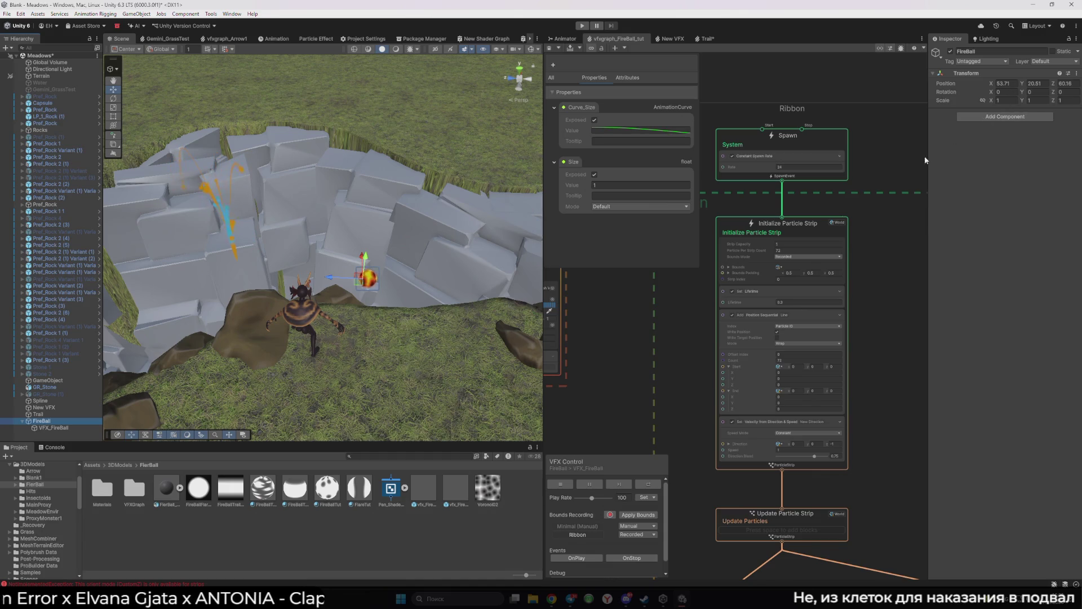
Step: Save FireBall as a prefab in the FireBall folder and zero its Transform Position fields
drag(43, 421, 196, 506)
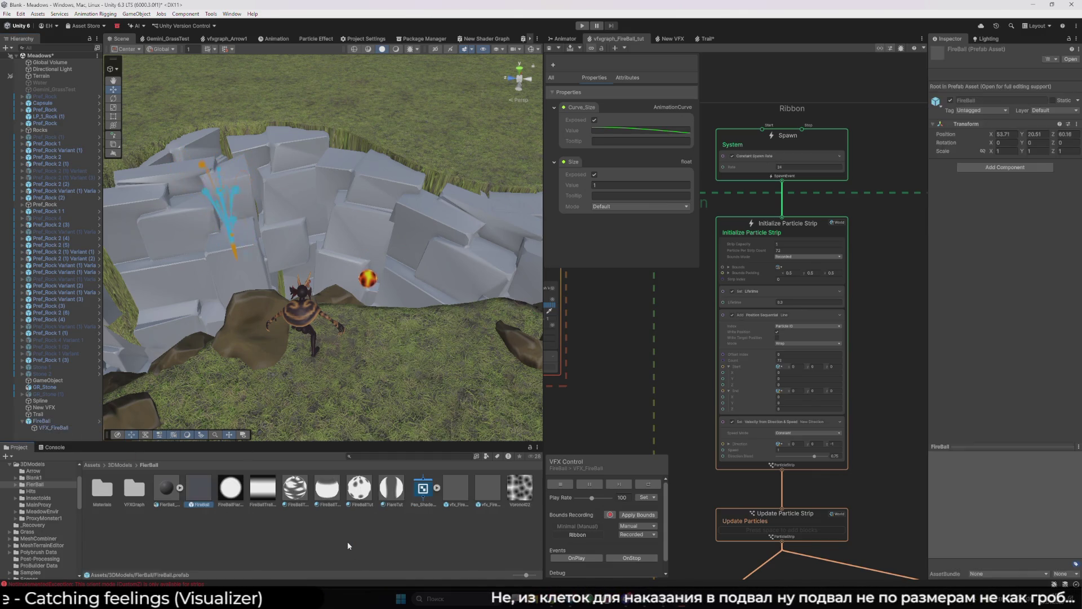
click(195, 505)
click(1013, 135)
click(948, 125)
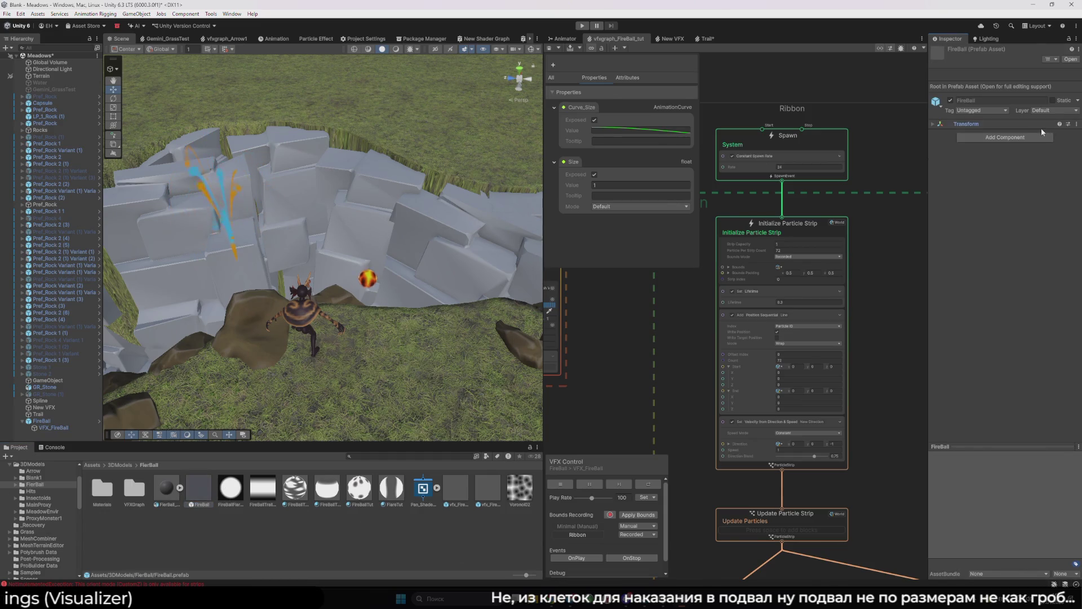
click(948, 125)
click(1040, 134)
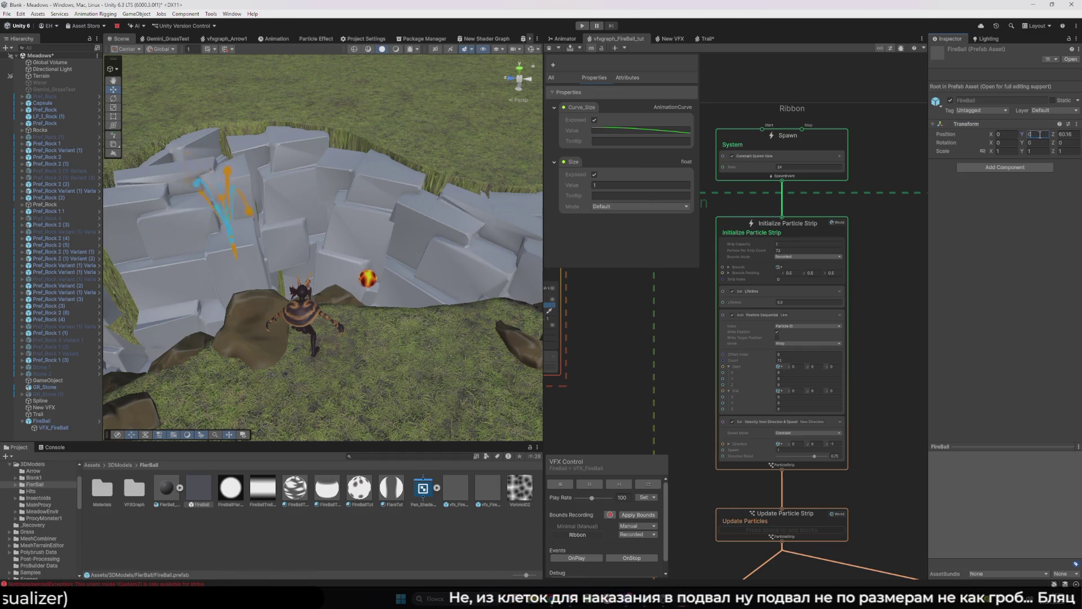
click(1063, 136)
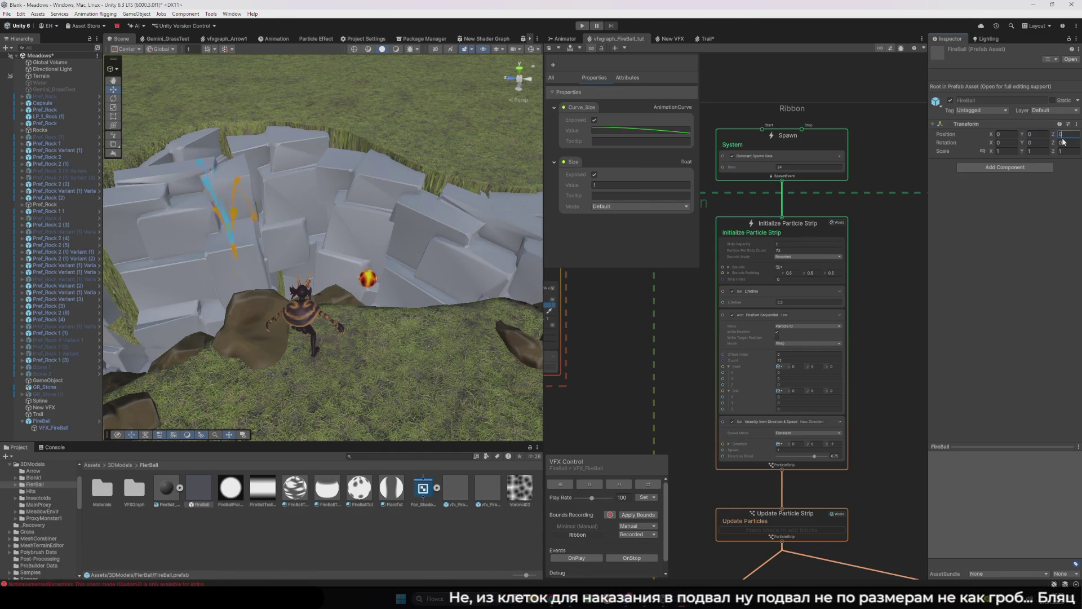
click(240, 558)
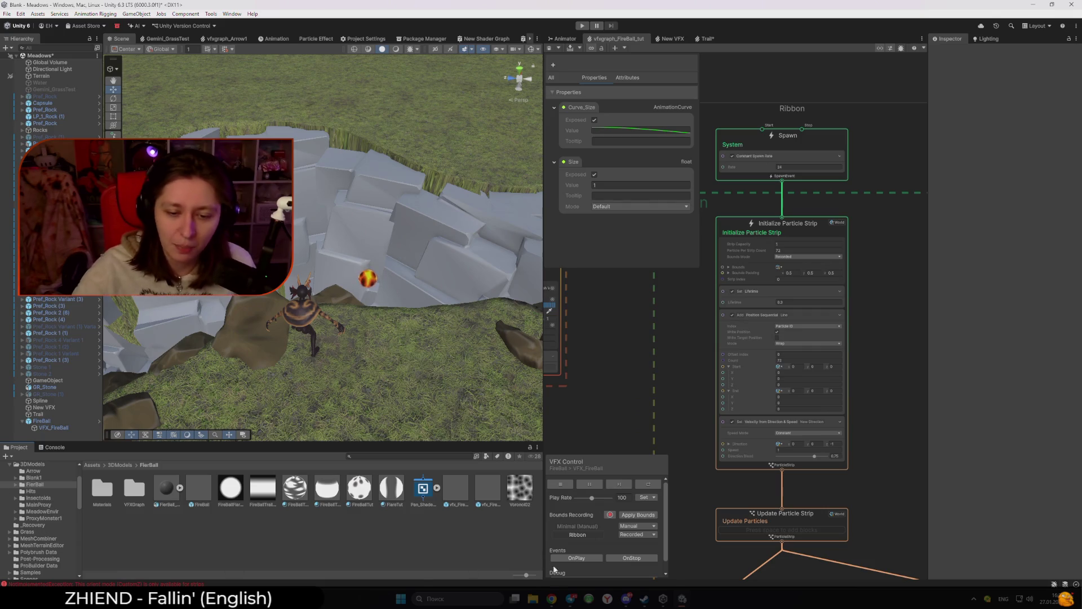
mouse_move(553, 599)
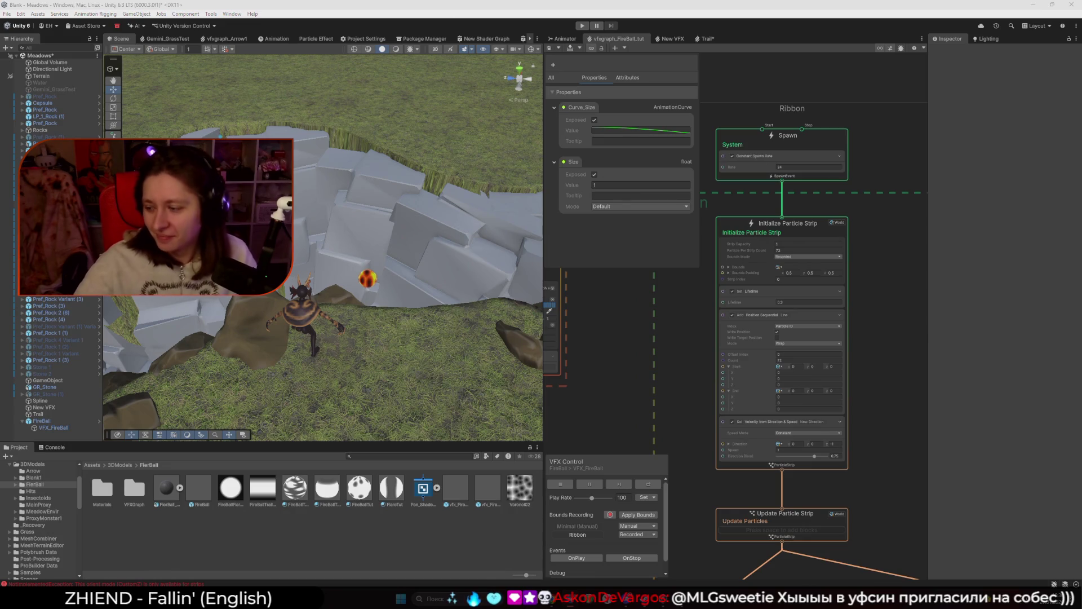
key(super+d)
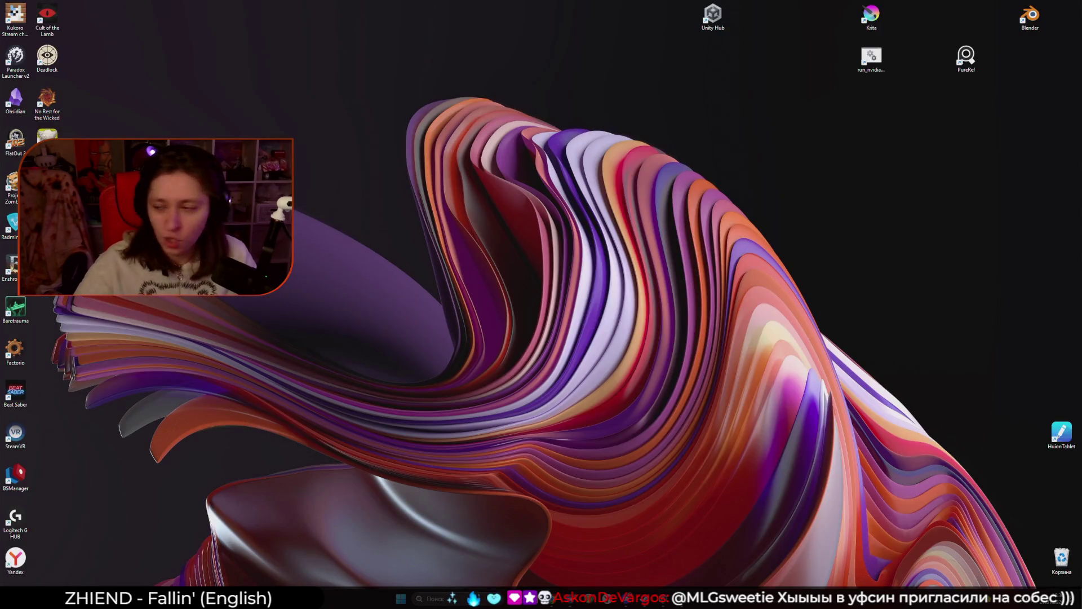
key(super+d)
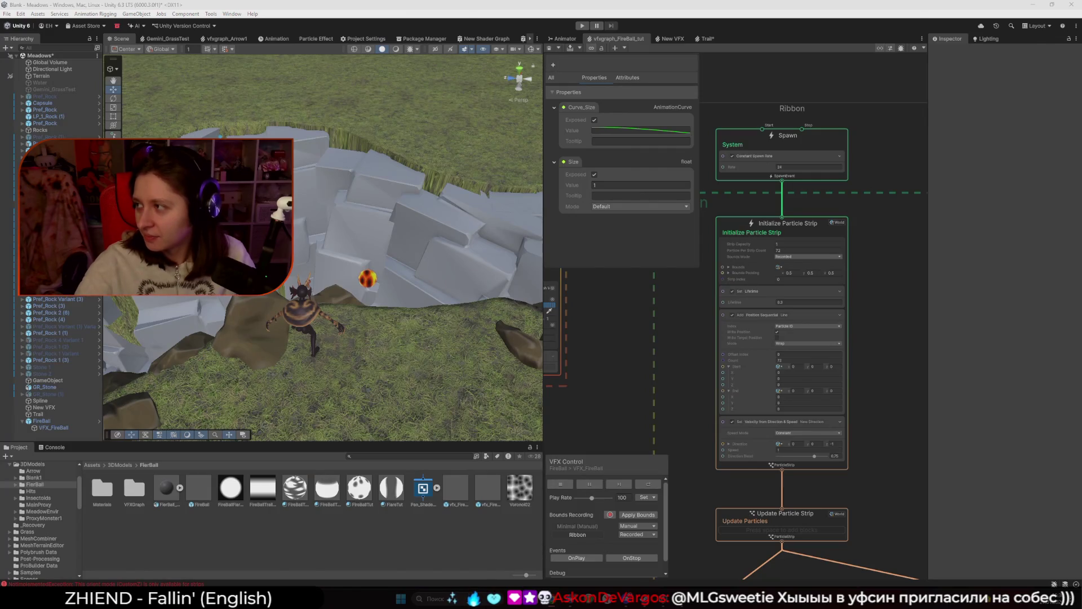
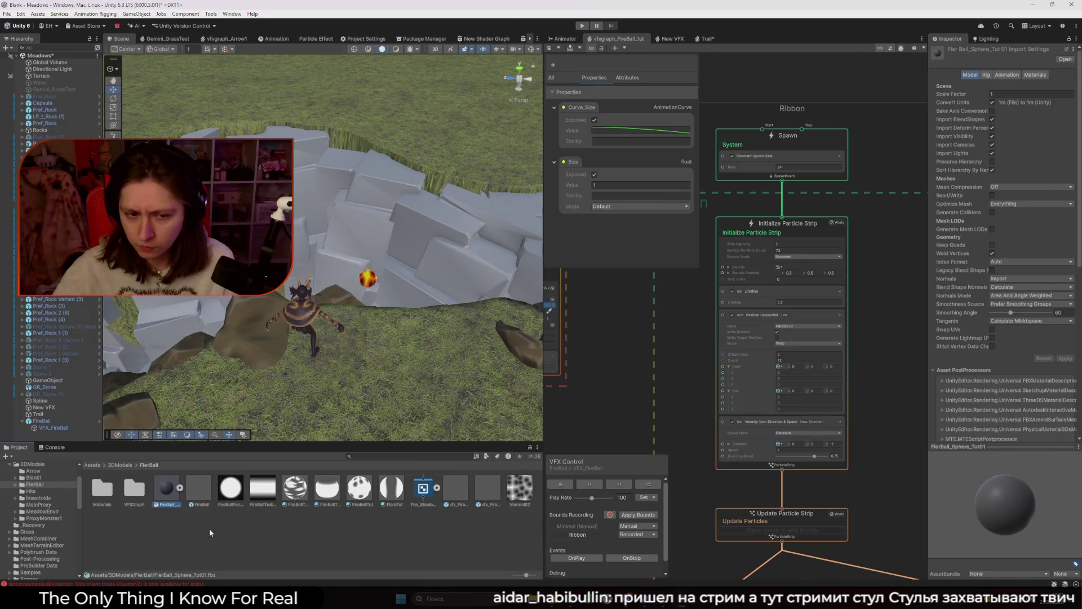
Step: Try marking the FireBall prefab Static, cancel the flag change, then close the editor
click(200, 492)
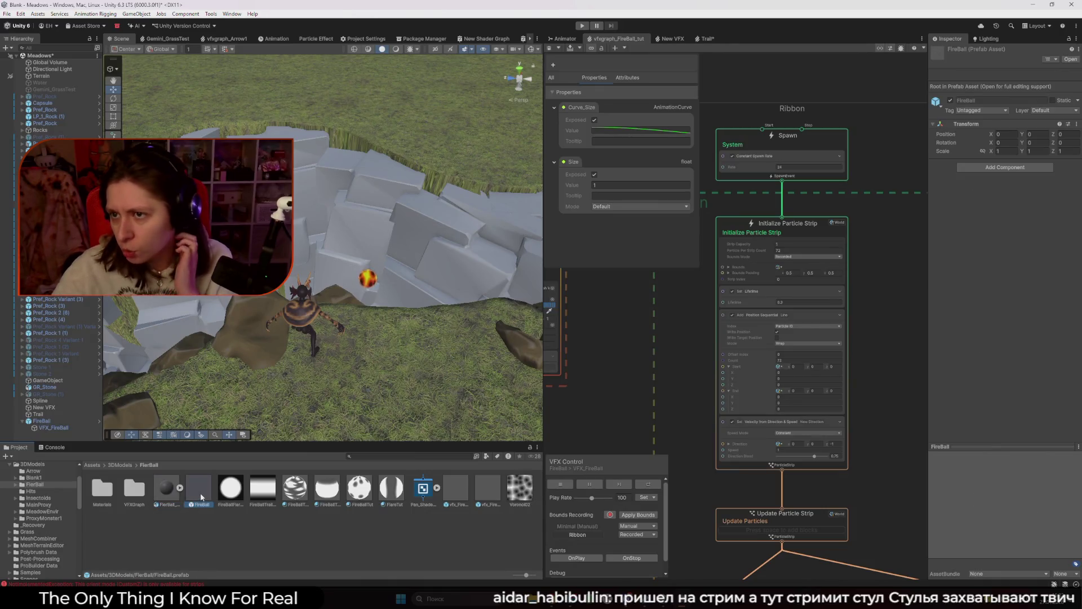
click(1052, 100)
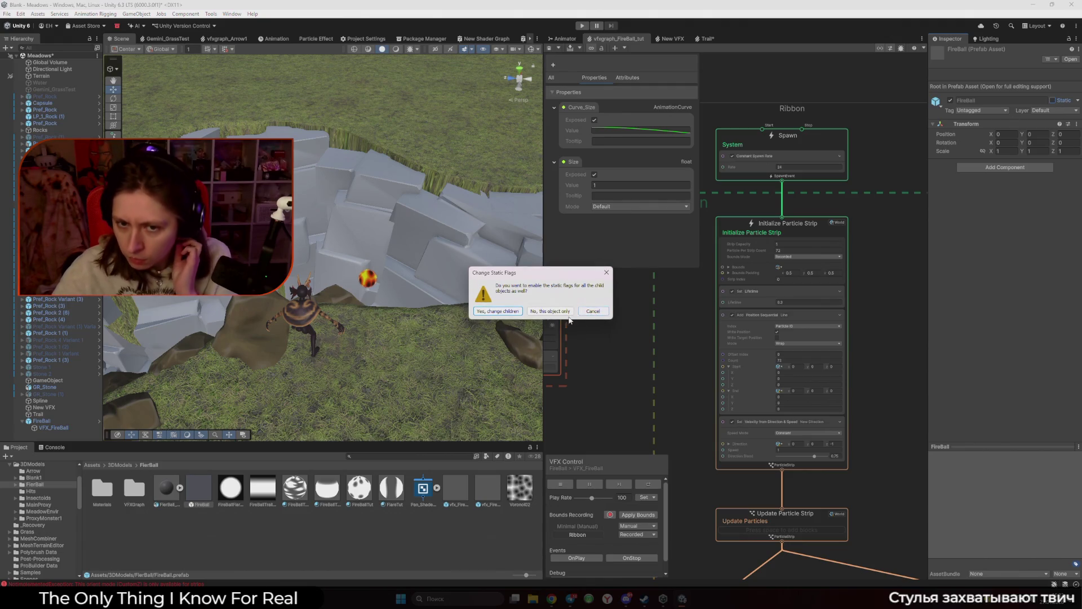
click(592, 313)
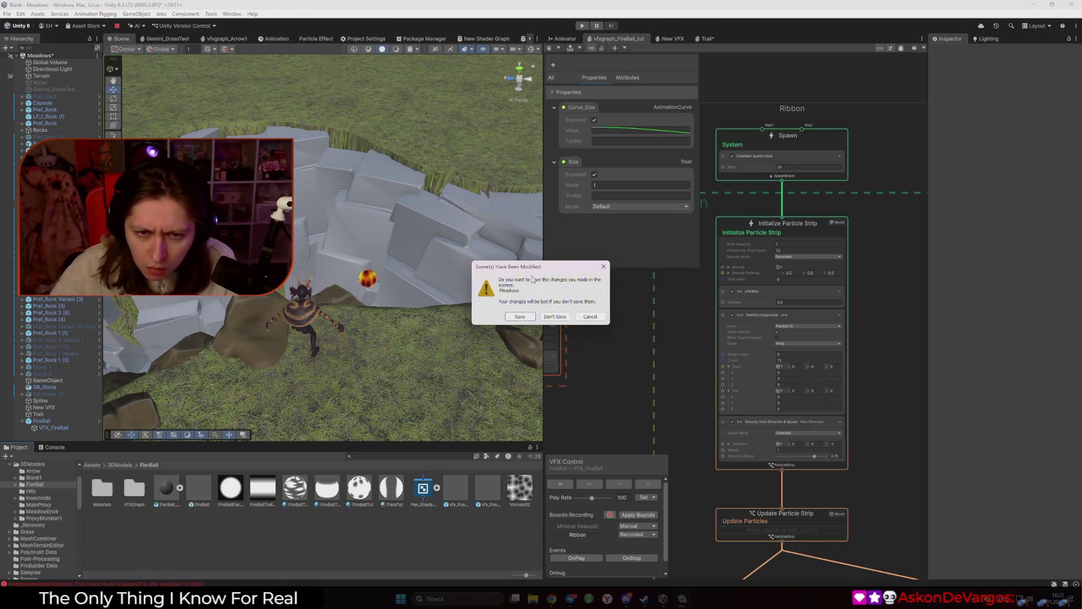
click(524, 316)
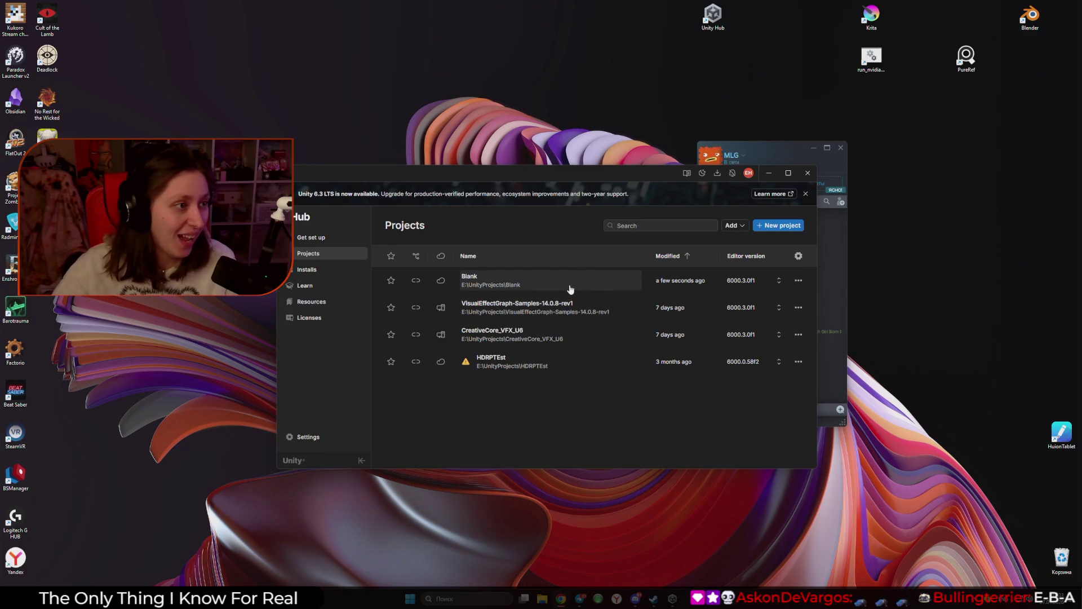
Step: Relaunch the Blank project from Unity Hub's Projects list
click(478, 286)
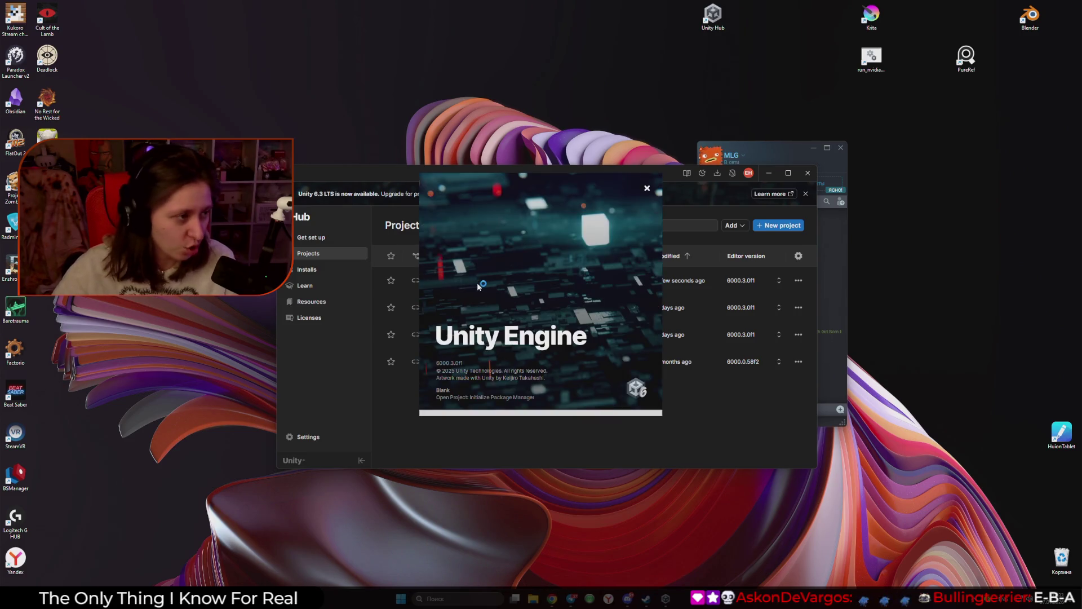
mouse_move(626, 589)
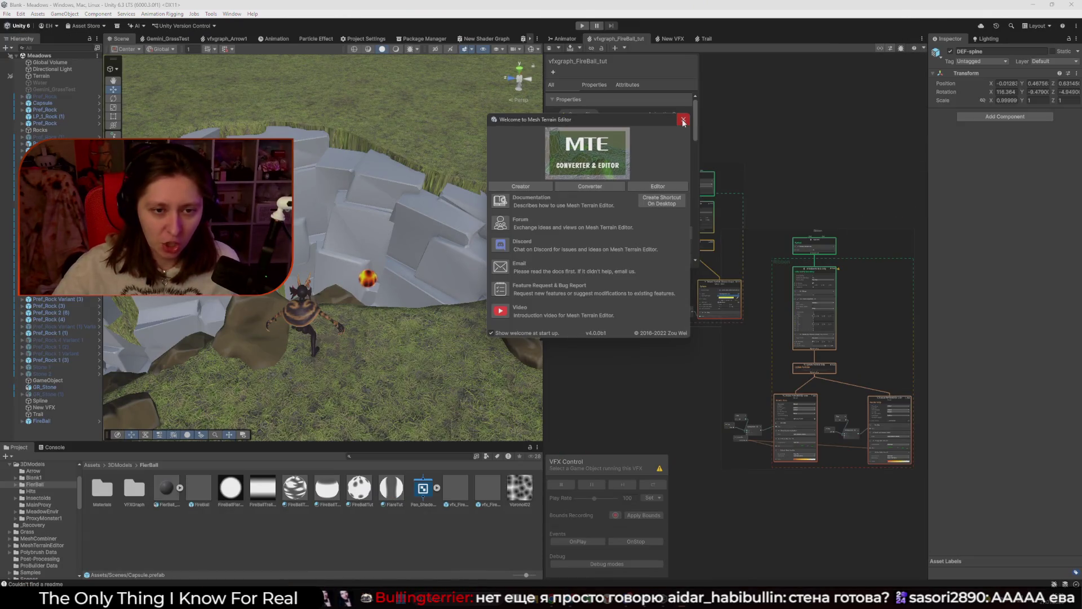
Step: Dismiss the Mesh Terrain Editor welcome and package-error pop-ups, then orbit back to the rock wall
click(682, 119)
mouse_move(352, 222)
mouse_down()
mouse_move(287, 200)
mouse_move(314, 210)
mouse_up()
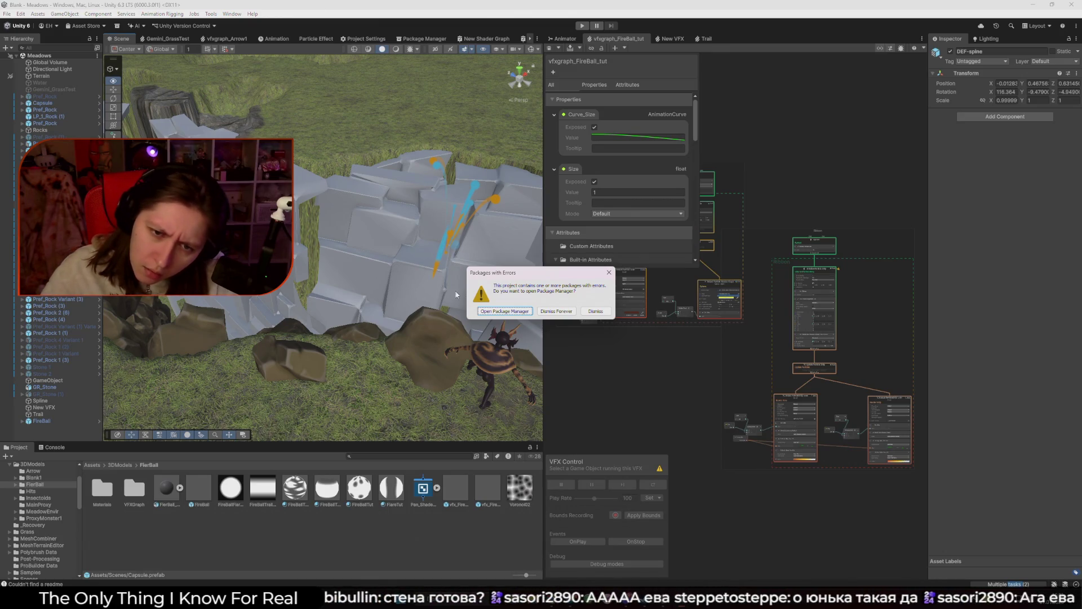
click(504, 311)
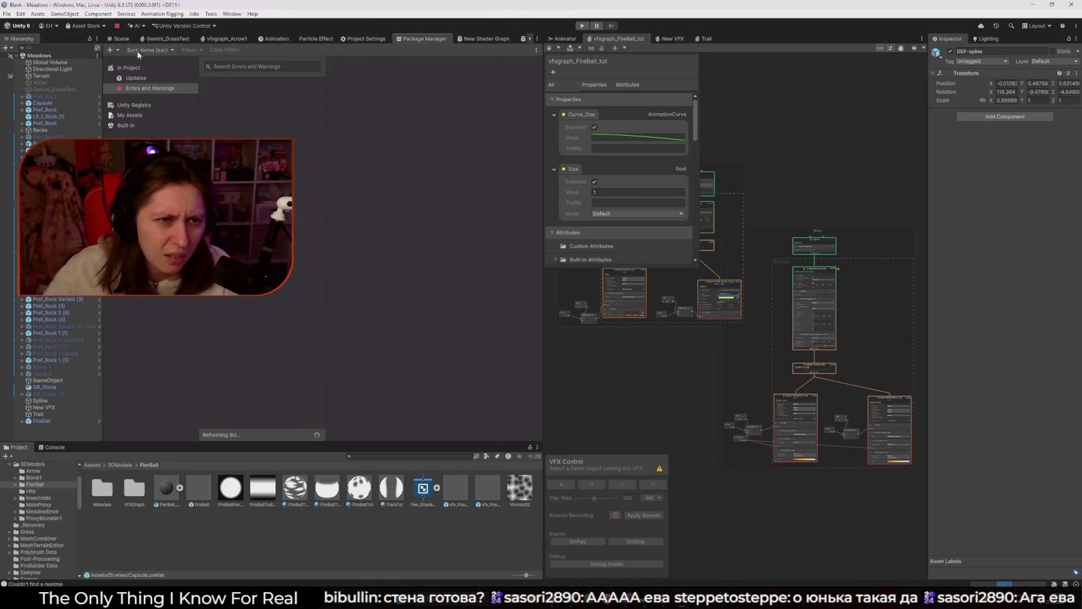
click(121, 39)
mouse_move(318, 252)
mouse_down()
mouse_move(307, 255)
mouse_move(458, 270)
mouse_move(434, 273)
mouse_up()
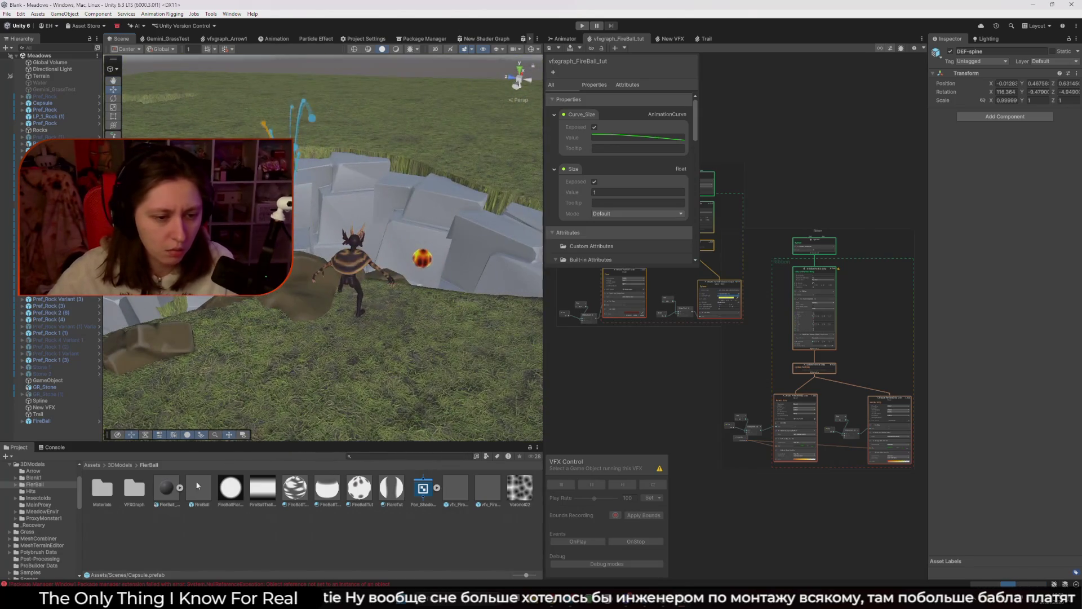
Step: Move FireBall onto the grass before the rock wall (X 54.29, Z 58.69) and save Meadows
click(202, 488)
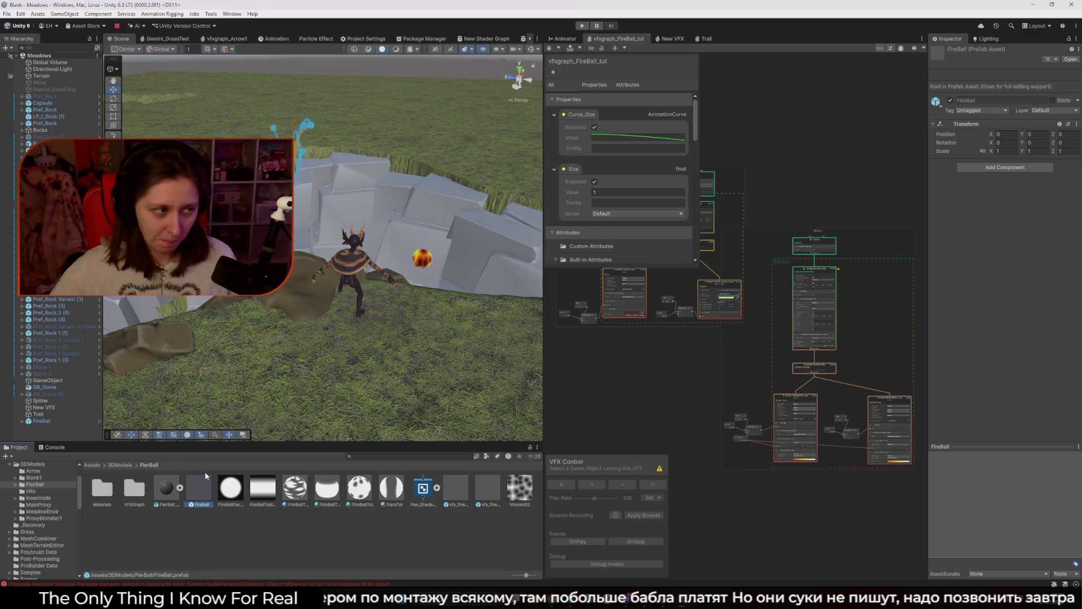
mouse_move(316, 254)
mouse_down()
mouse_move(366, 237)
mouse_move(430, 249)
mouse_move(362, 247)
mouse_move(388, 249)
mouse_up()
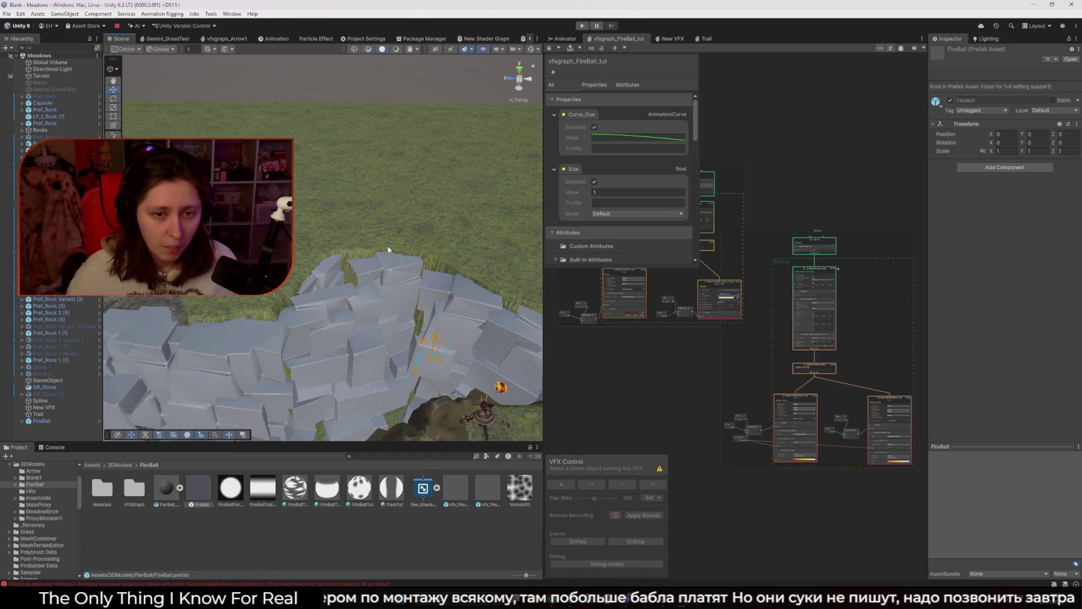
mouse_move(388, 250)
mouse_down()
mouse_move(335, 233)
mouse_move(533, 309)
mouse_up()
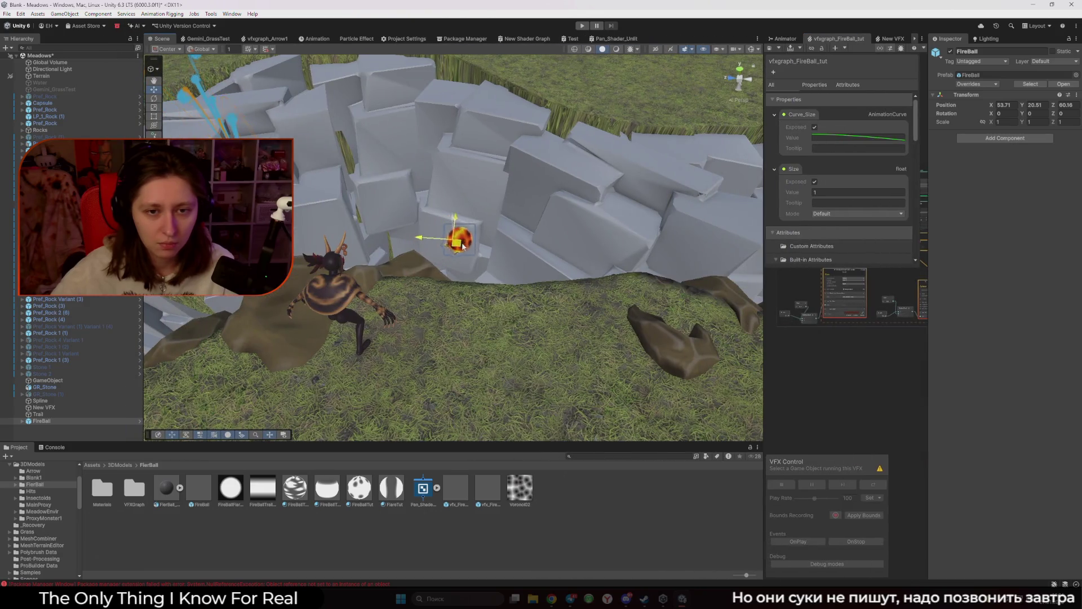
mouse_move(462, 246)
mouse_down()
mouse_move(555, 212)
mouse_move(688, 203)
mouse_move(555, 231)
mouse_move(315, 243)
mouse_move(478, 213)
mouse_move(677, 213)
mouse_move(558, 248)
mouse_move(488, 201)
mouse_move(518, 223)
mouse_move(412, 231)
mouse_move(448, 223)
mouse_move(428, 325)
mouse_up()
key(ctrl+s)
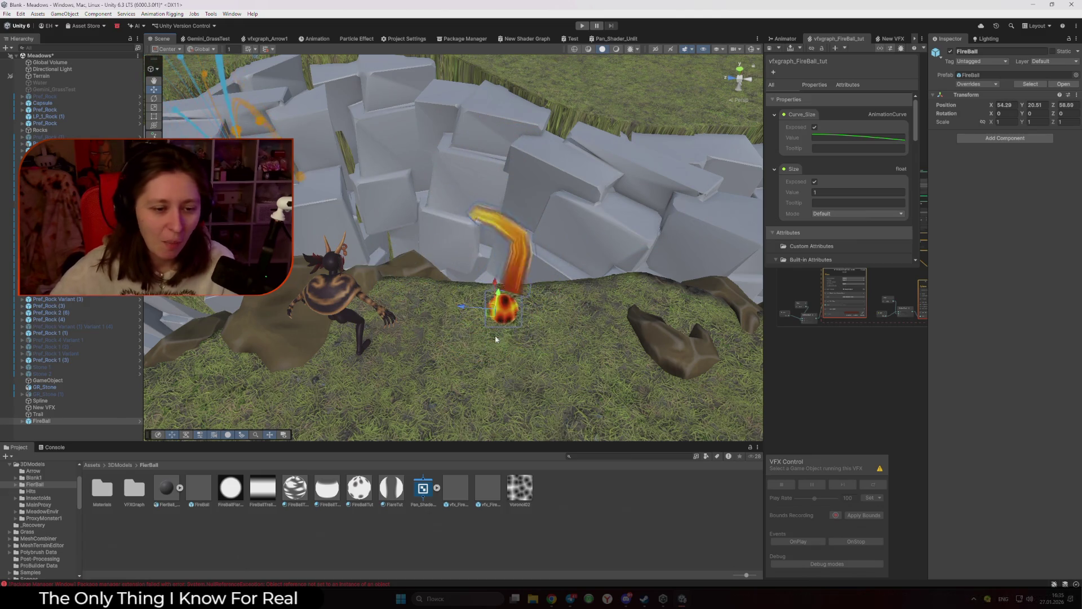
Step: Browse the VFXGraph and Materials folders inside the FierBall folder
click(151, 540)
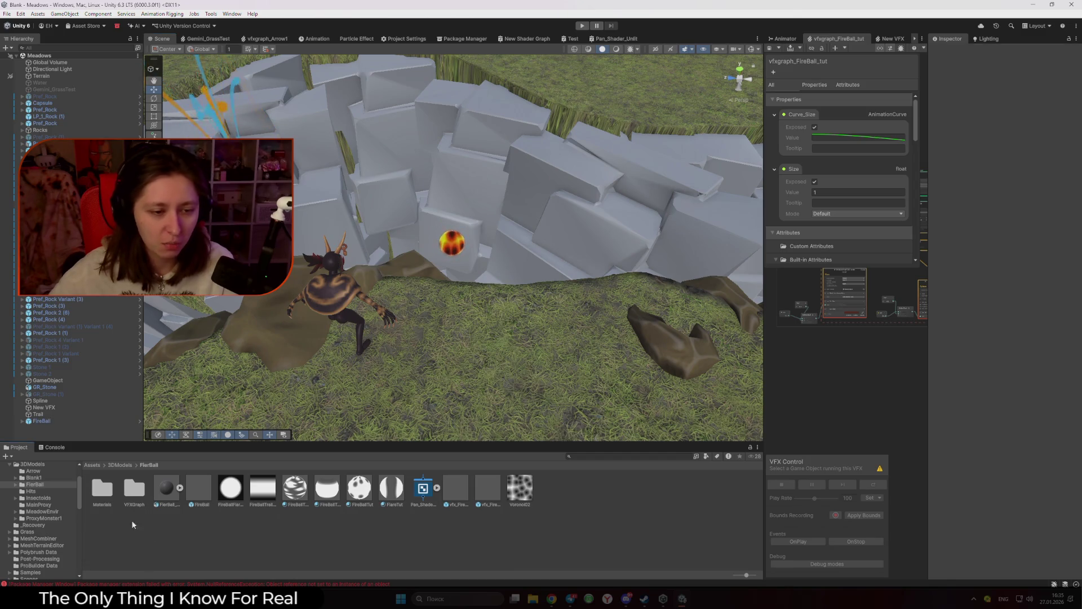
double_click(127, 490)
key(BackSpace)
double_click(107, 486)
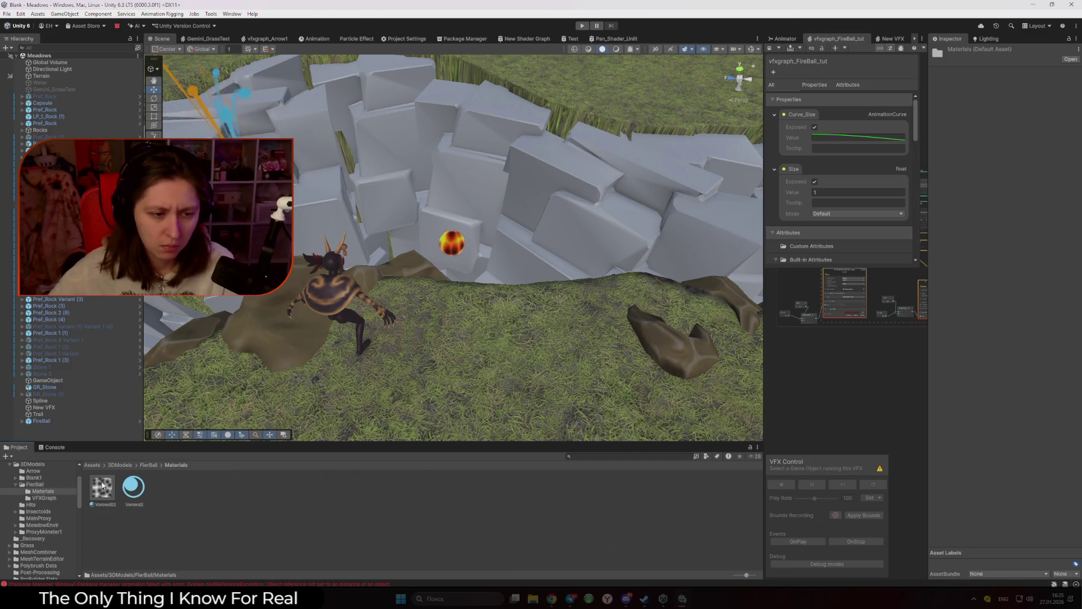
key(BackSpace)
click(178, 544)
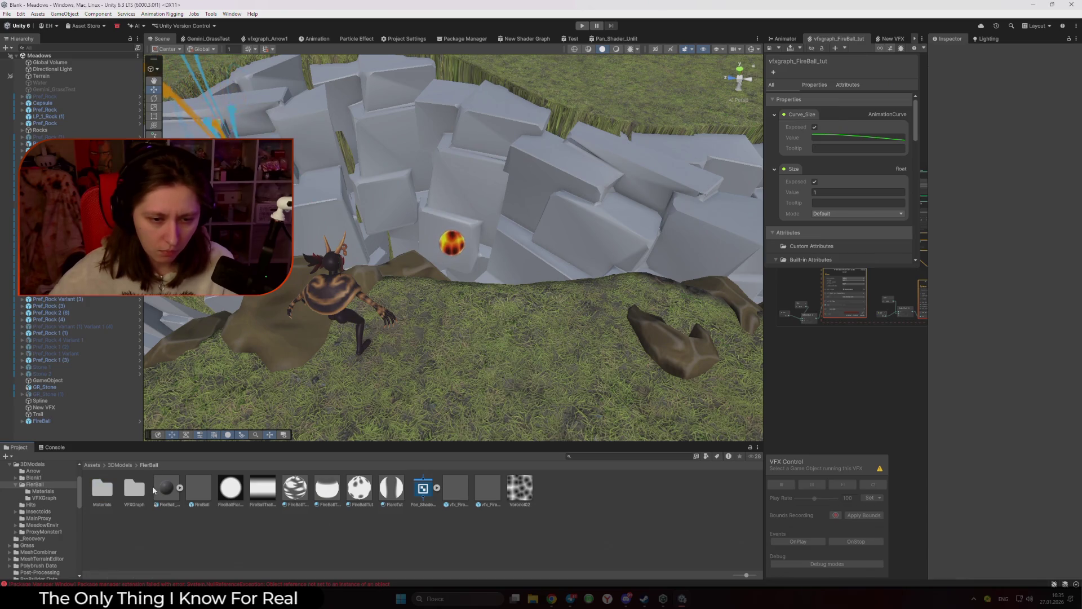
Step: Place the vfx_Fireball_tut_ps and vfx_FireBall_tut_vfxgraph test prefabs in the scene, then delete them
mouse_move(455, 489)
mouse_down()
mouse_move(493, 394)
mouse_move(506, 240)
mouse_move(605, 211)
mouse_up()
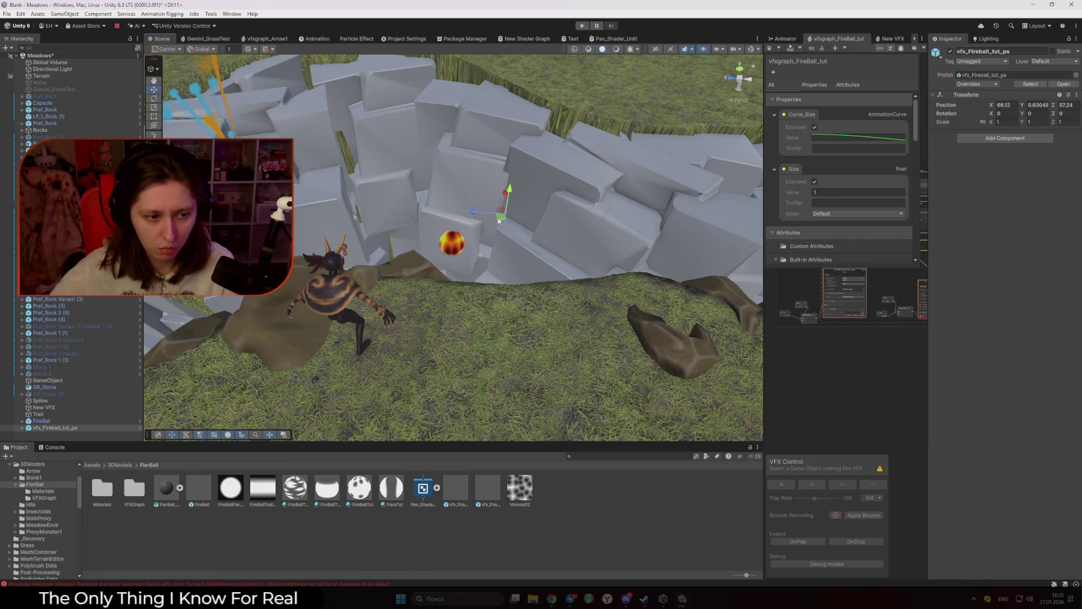
ctrl+click(75, 428)
key(Delete)
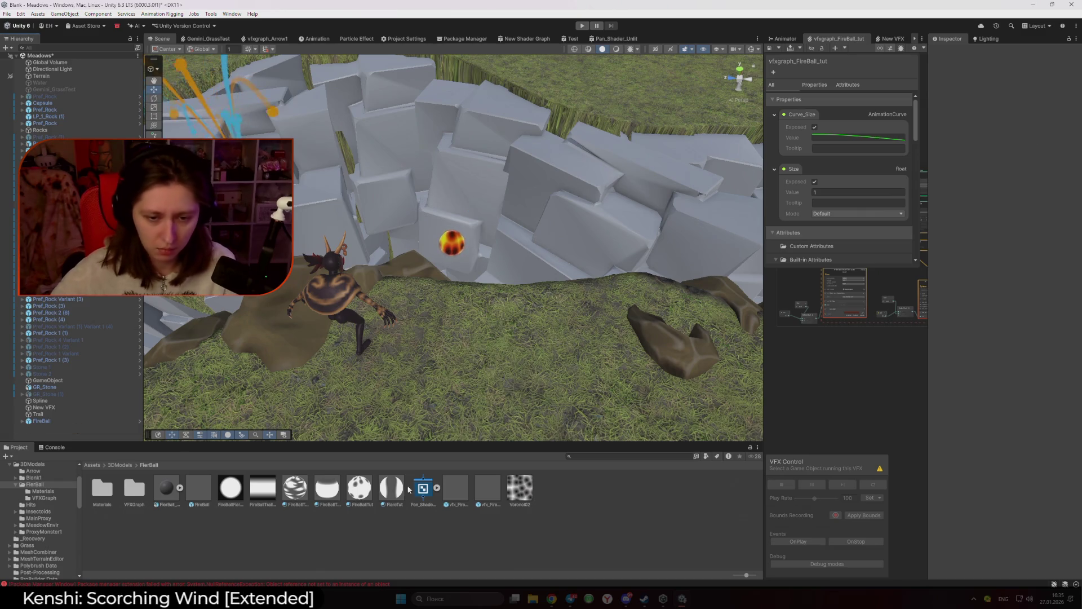
click(489, 492)
mouse_move(489, 492)
mouse_down()
mouse_move(526, 285)
mouse_move(546, 261)
mouse_move(556, 201)
mouse_move(352, 214)
mouse_move(381, 166)
mouse_move(576, 206)
mouse_move(688, 193)
mouse_move(357, 205)
mouse_move(536, 278)
mouse_up()
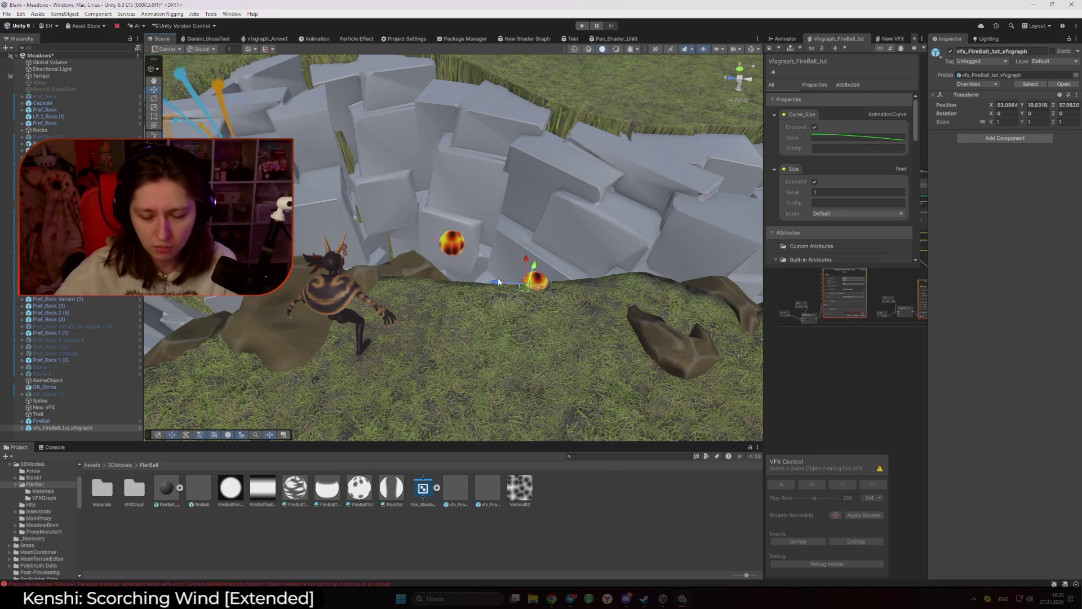
key(Delete)
Step: Attach the open VFX graph to FireBall's VFX_FireBall child
click(459, 257)
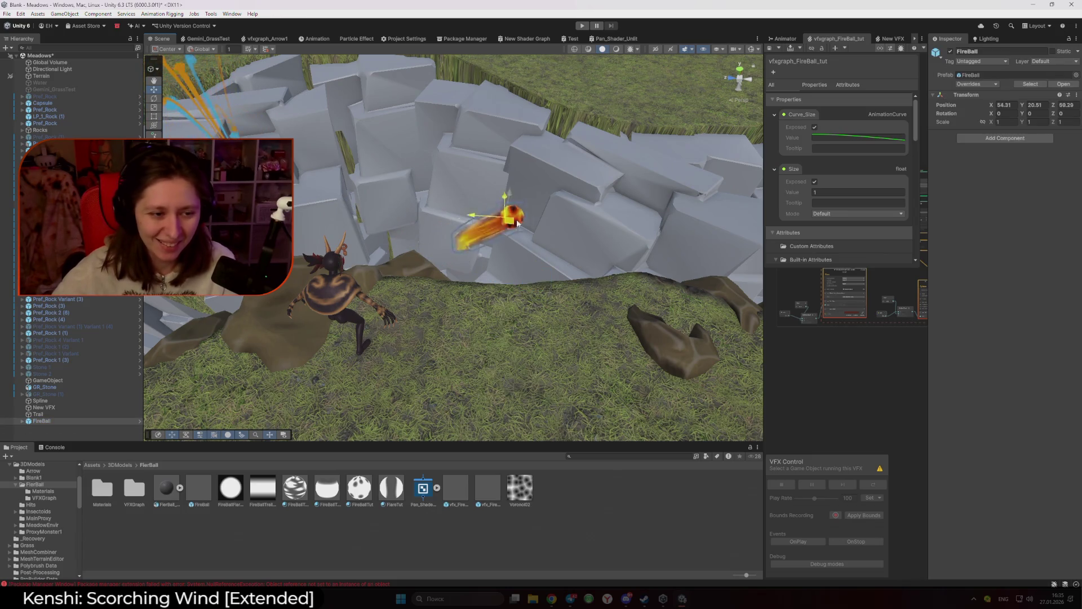
click(22, 420)
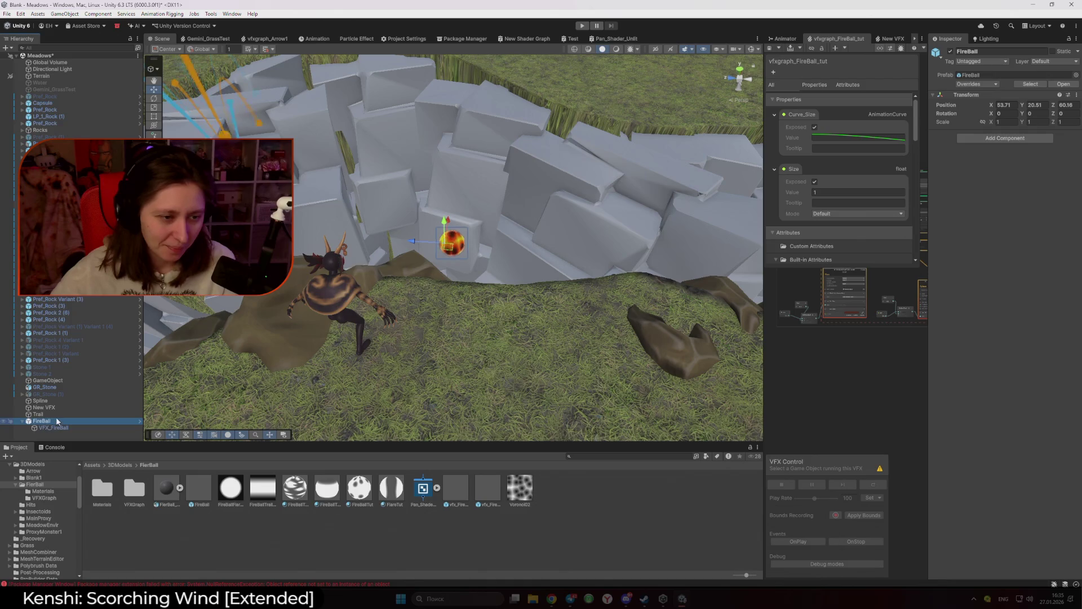
click(64, 421)
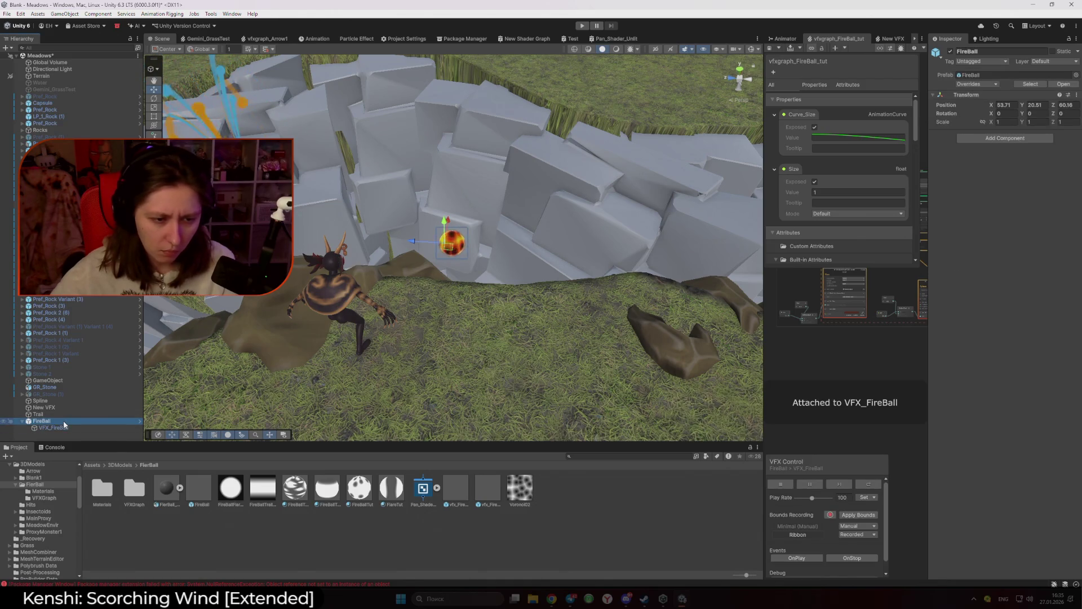
click(120, 465)
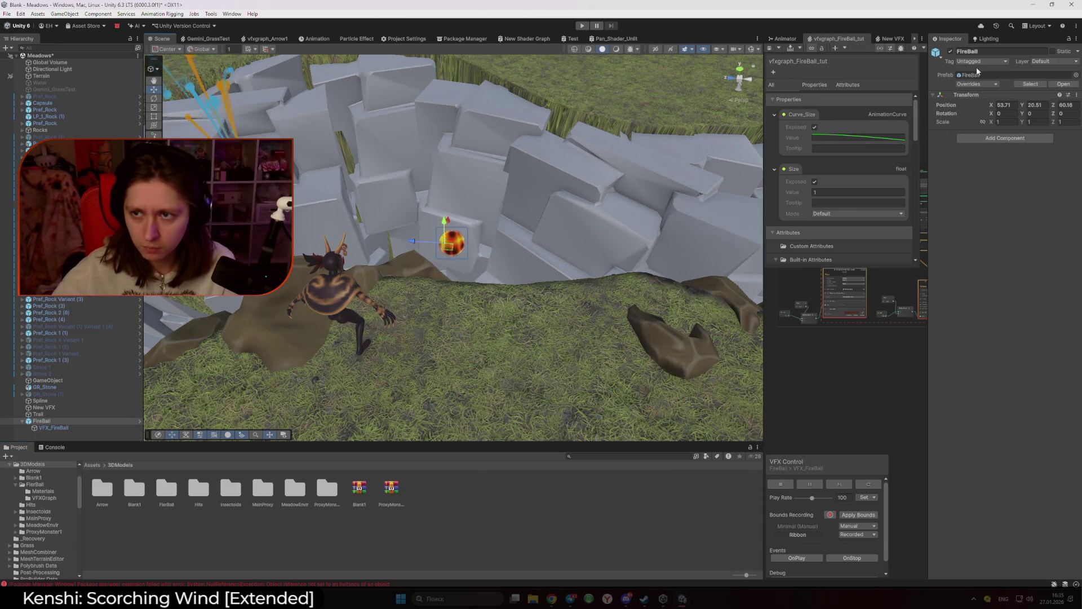
Step: Start Export As Asset Package for FireBall.prefab in the FireBall folder
double_click(167, 488)
click(286, 532)
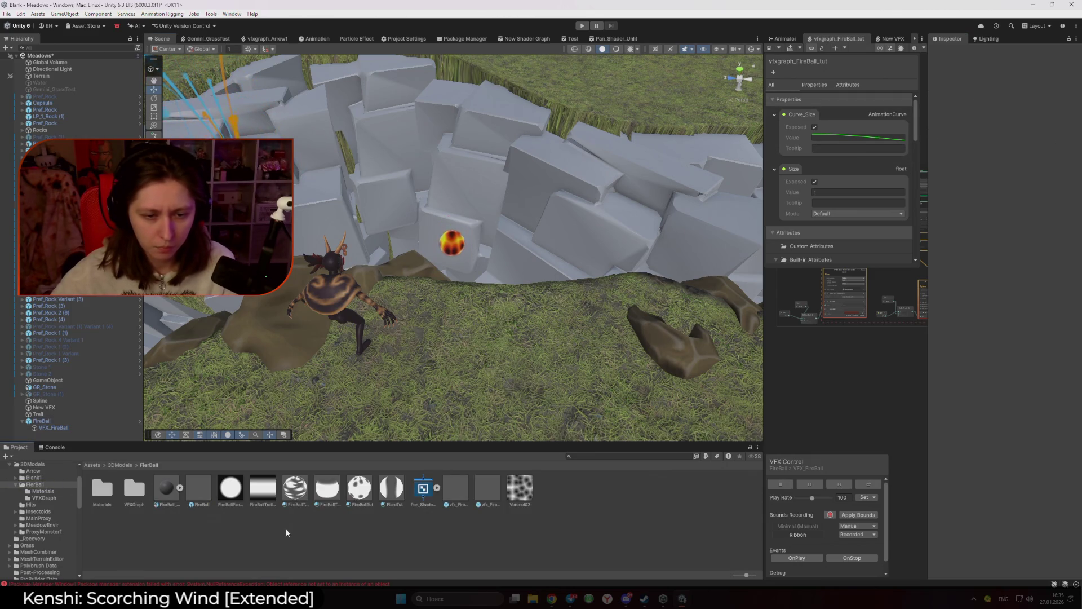
click(203, 498)
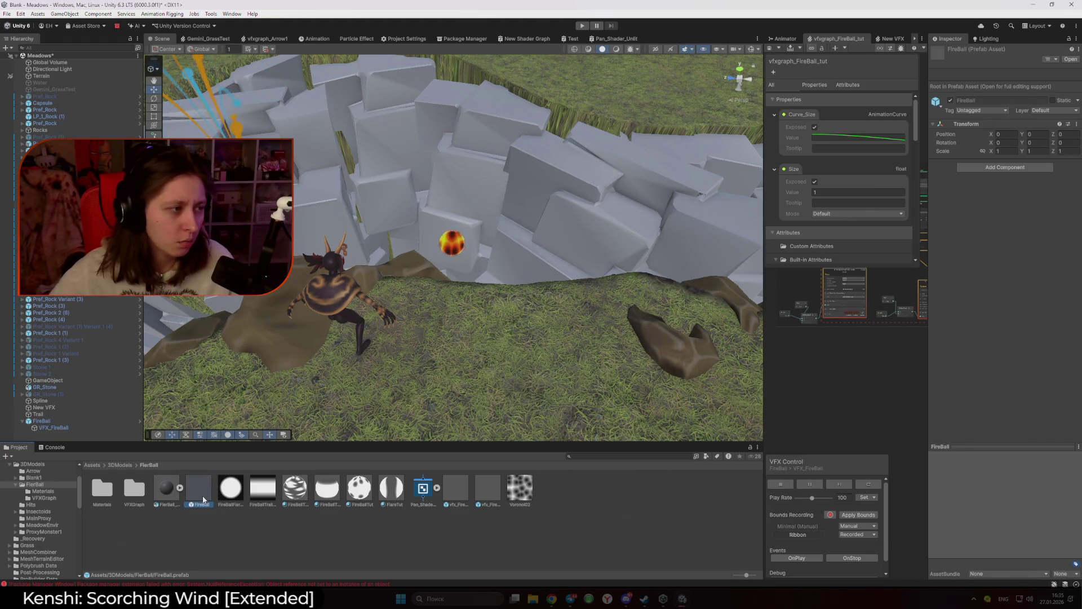
right_click(203, 498)
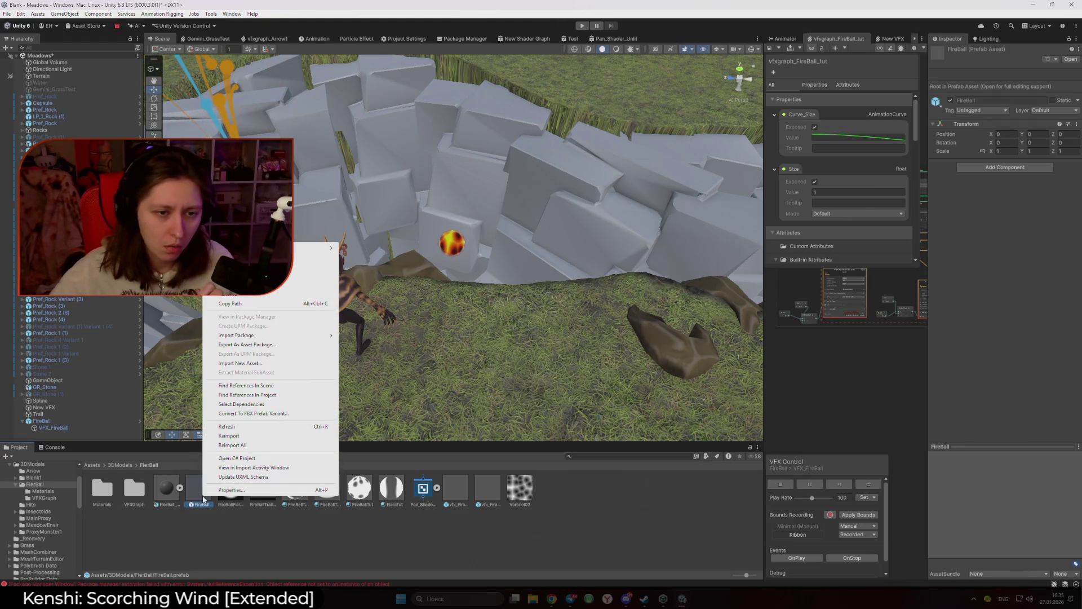
click(278, 345)
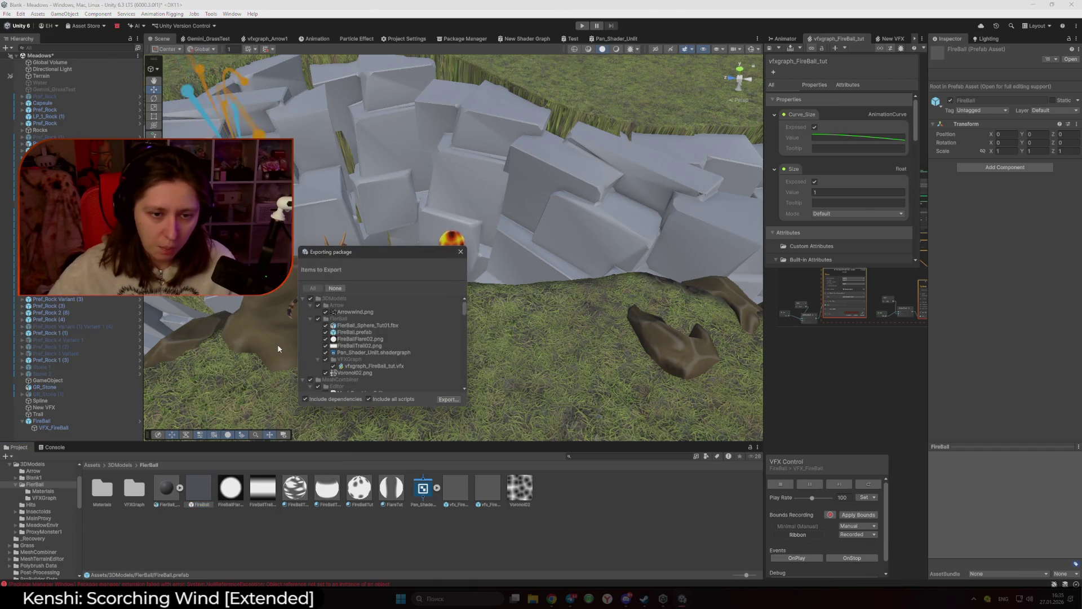
Step: Set the export to include dependencies but exclude all project scripts
click(369, 399)
click(310, 401)
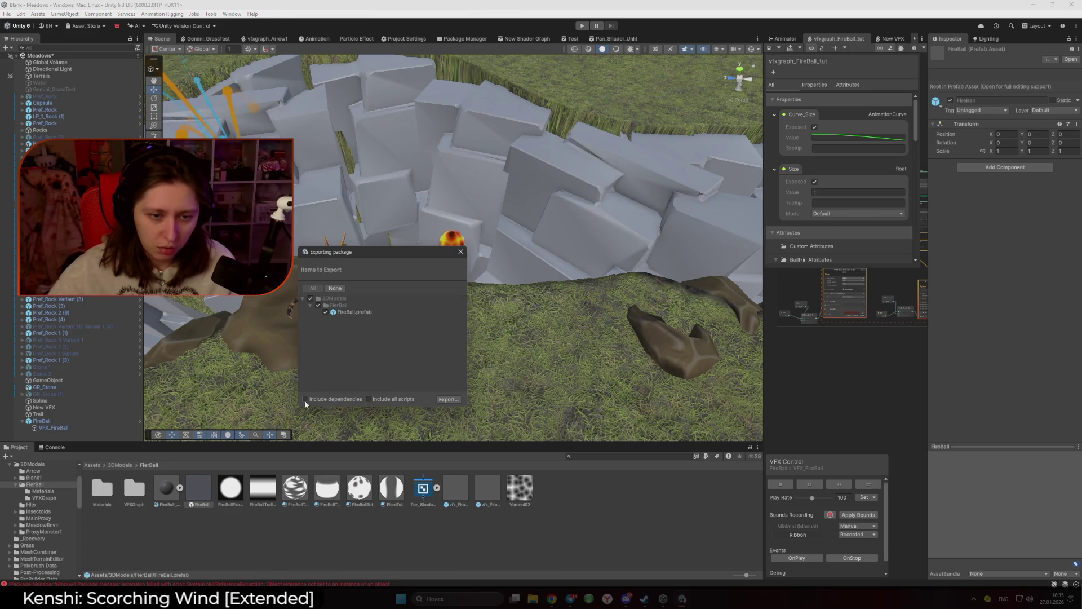
click(371, 400)
click(370, 399)
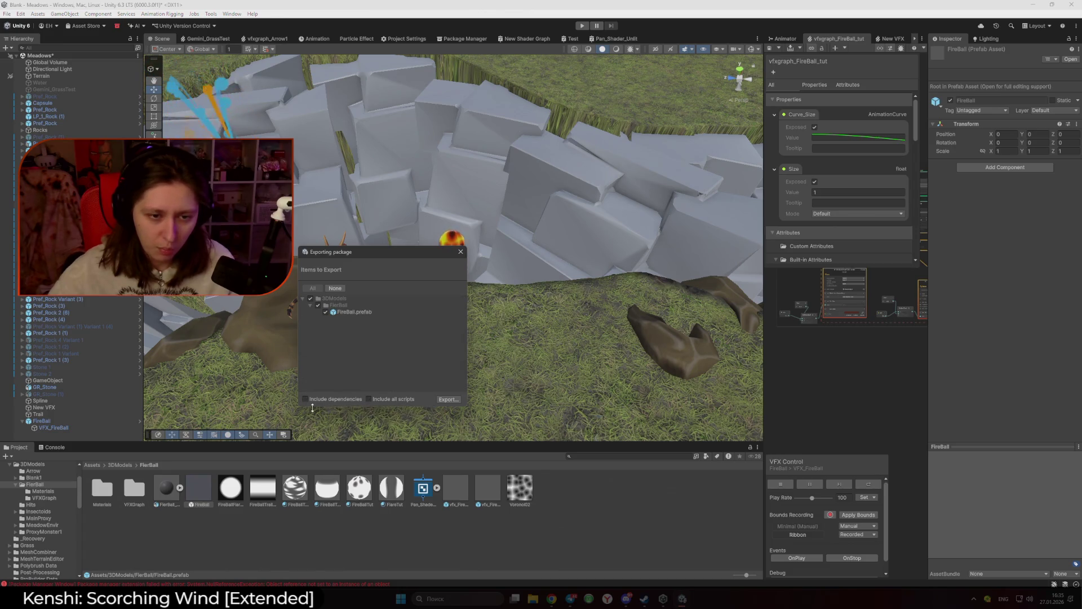
click(369, 399)
click(370, 398)
click(306, 400)
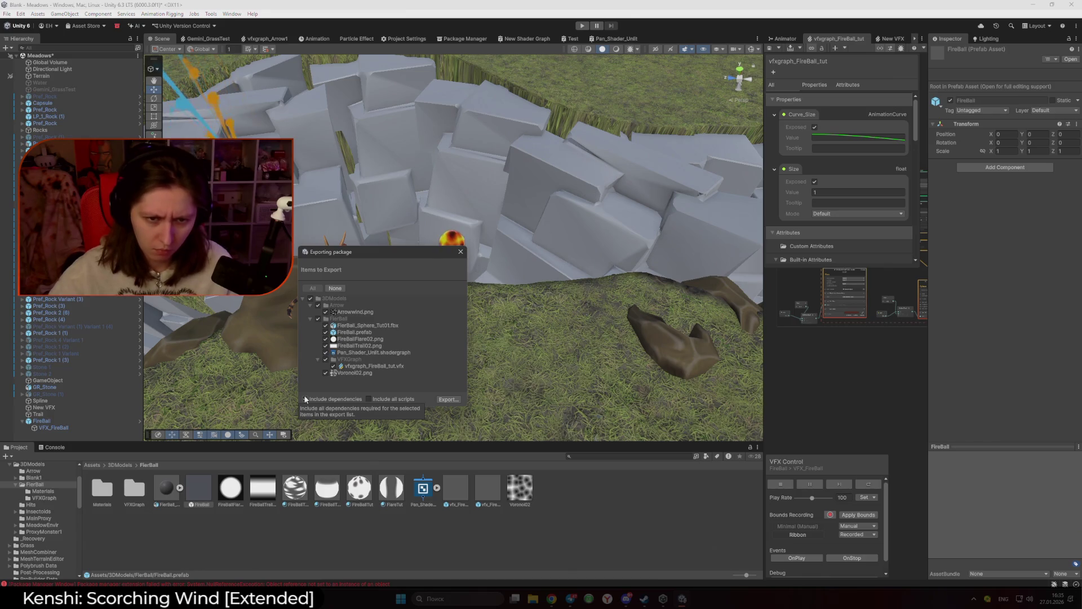
Step: Close the export window and widen the VFX Graph panel beside the scene
click(460, 253)
drag(733, 326, 448, 325)
scroll(632, 279, up, 5)
scroll(727, 252, up, 3)
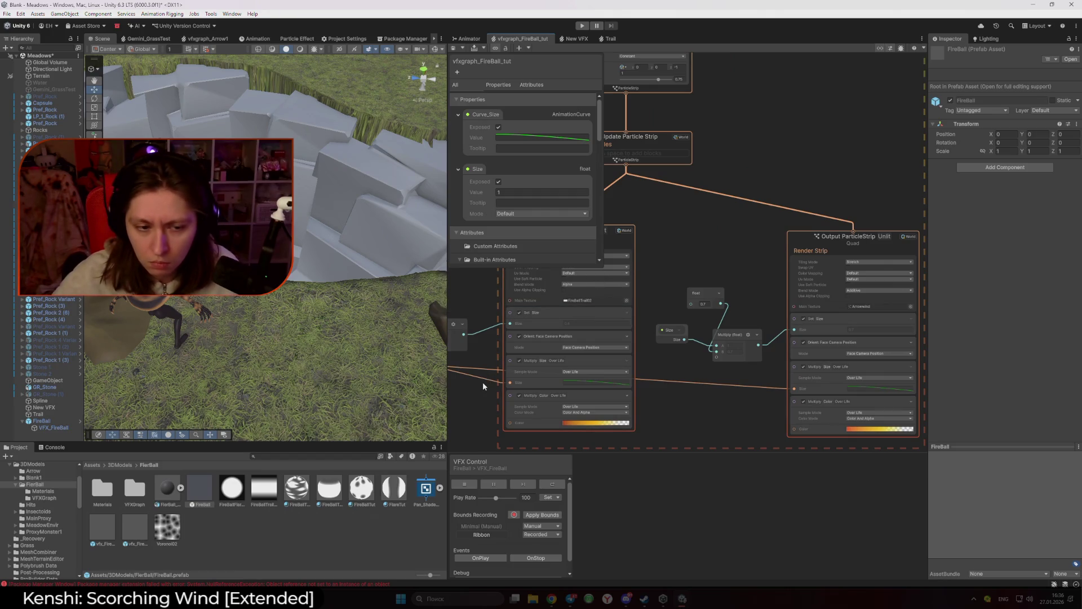
Step: Reopen the FireBall.prefab package export with dependencies included and scripts excluded
right_click(198, 494)
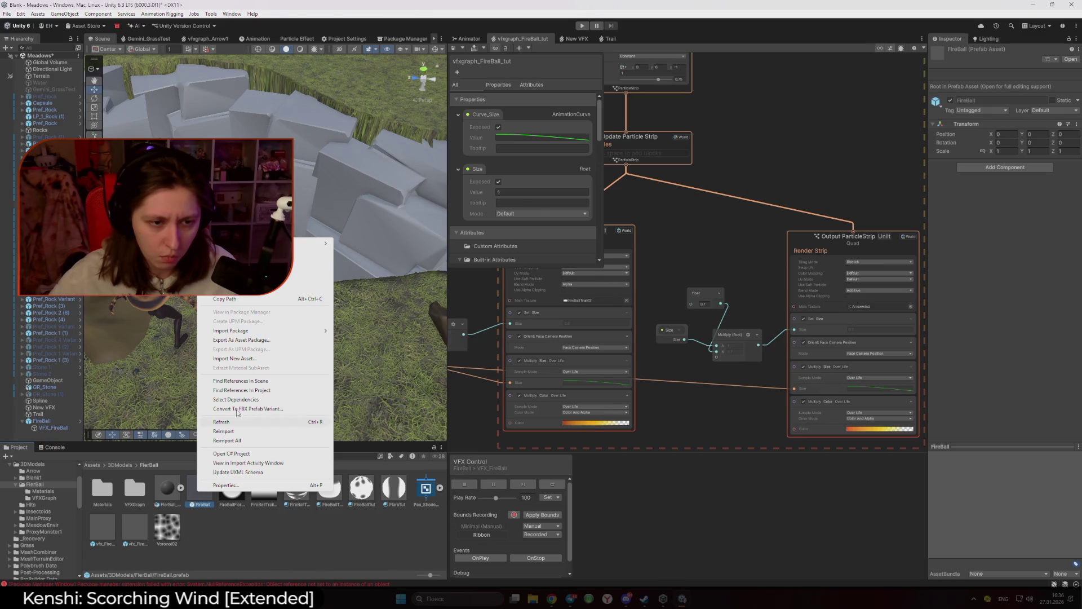
click(234, 340)
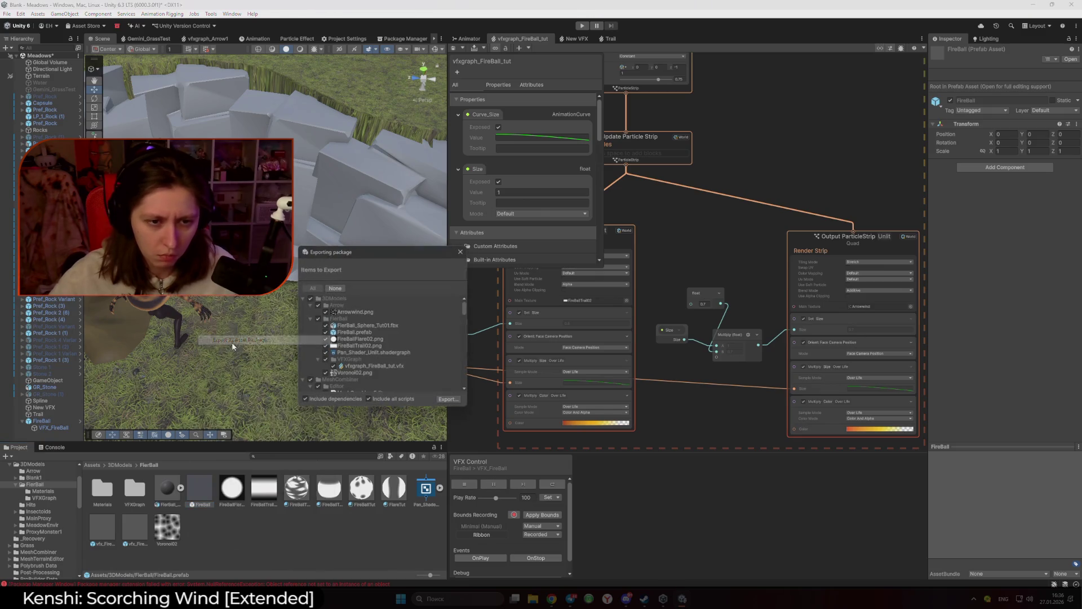
click(368, 398)
click(306, 399)
click(307, 399)
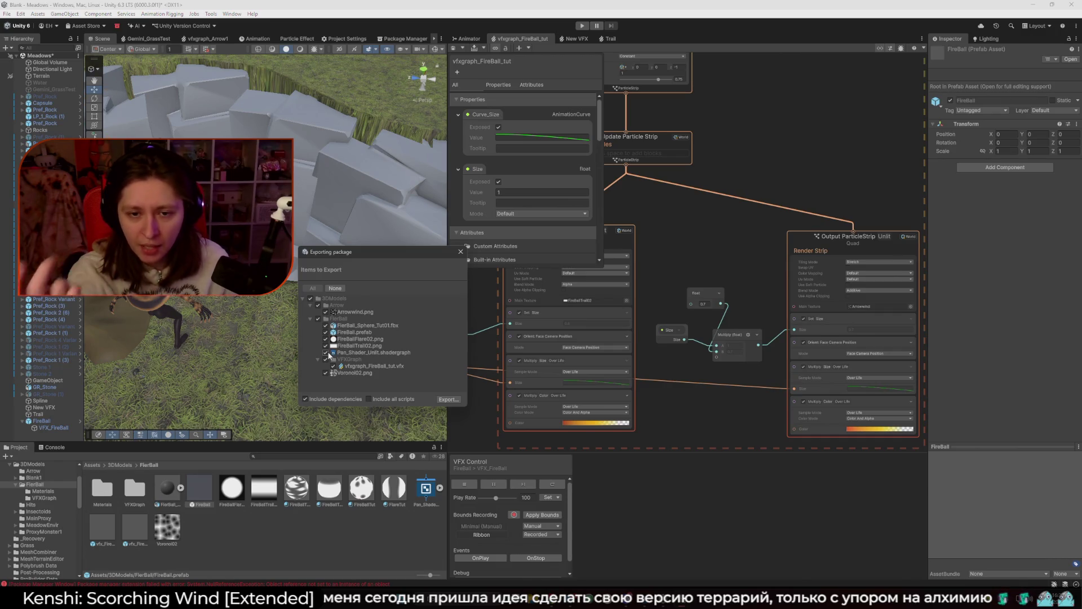
Step: Zoom around to check the VFX graph, then proceed to Export the package
scroll(759, 361, down, 5)
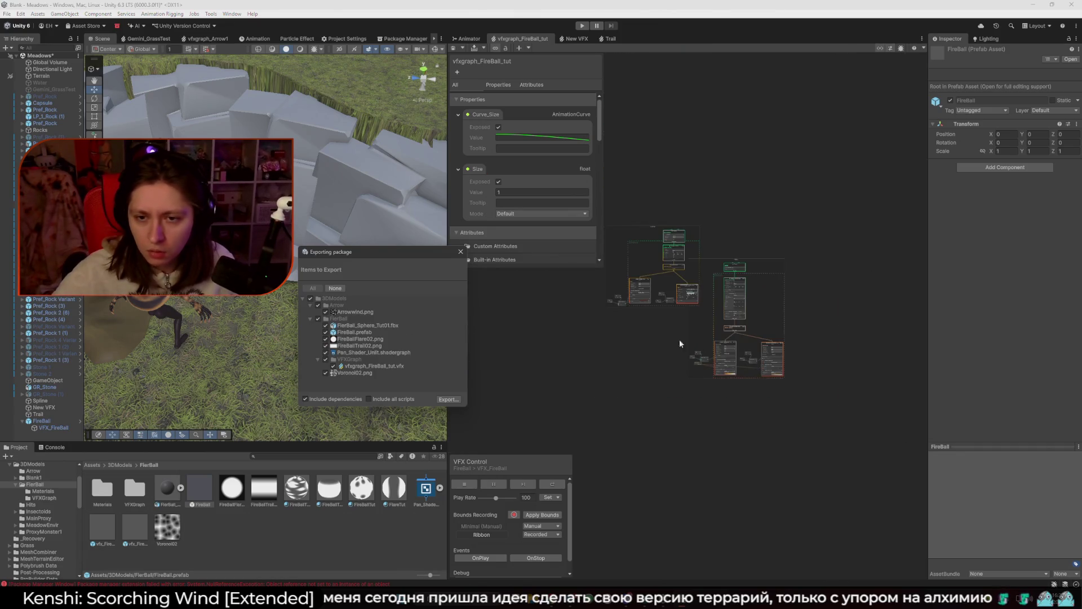
scroll(699, 347, up, 6)
scroll(714, 284, up, 2)
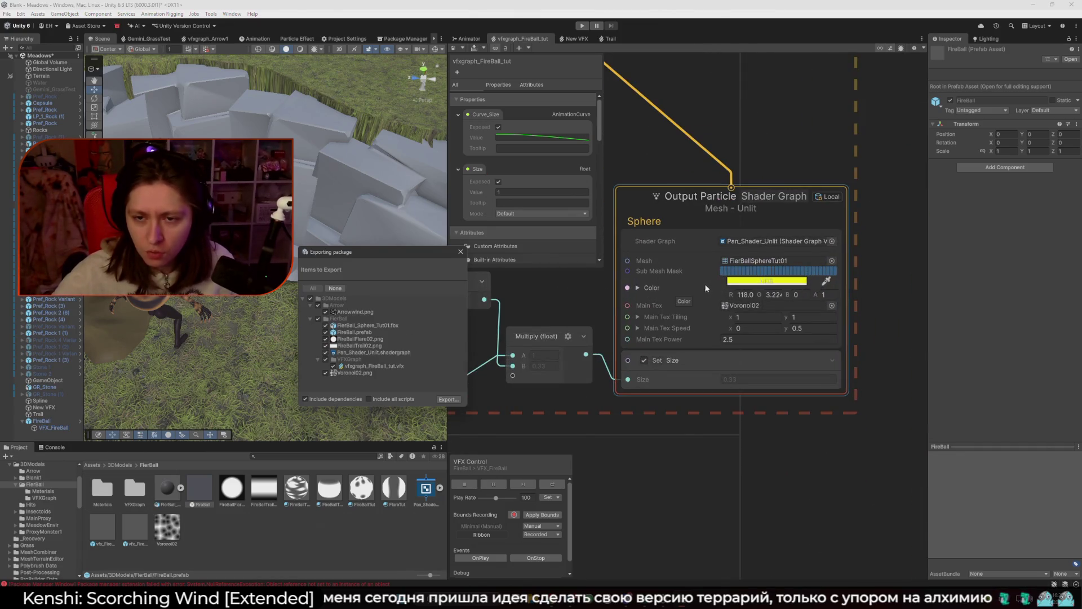
scroll(623, 284, down, 5)
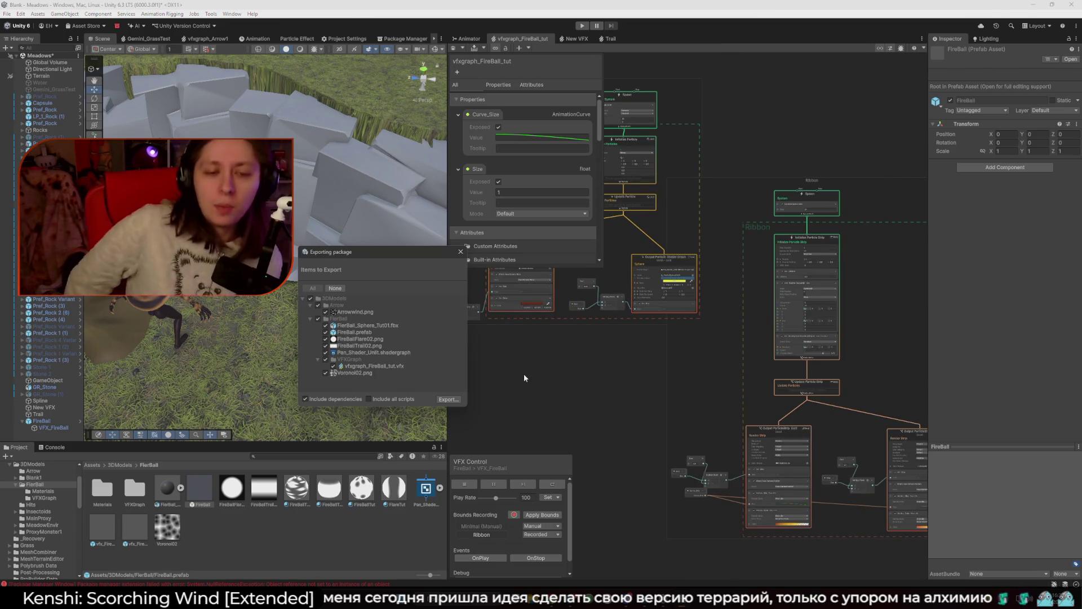
click(448, 399)
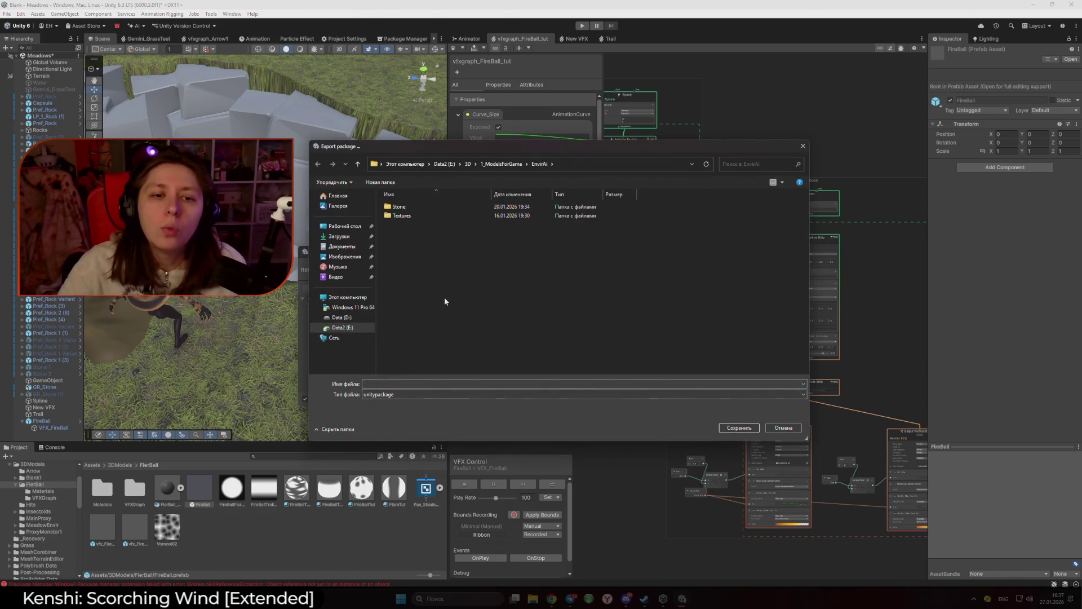
Step: Create a new VFX folder inside the 3D folder and open it
click(468, 164)
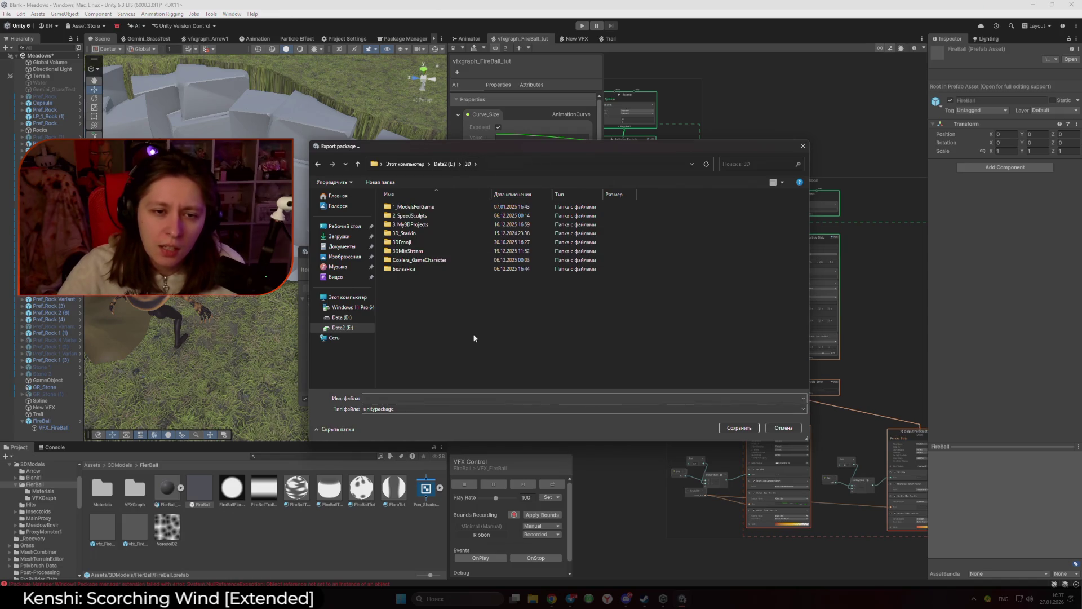
right_click(428, 308)
mouse_move(476, 420)
click(569, 425)
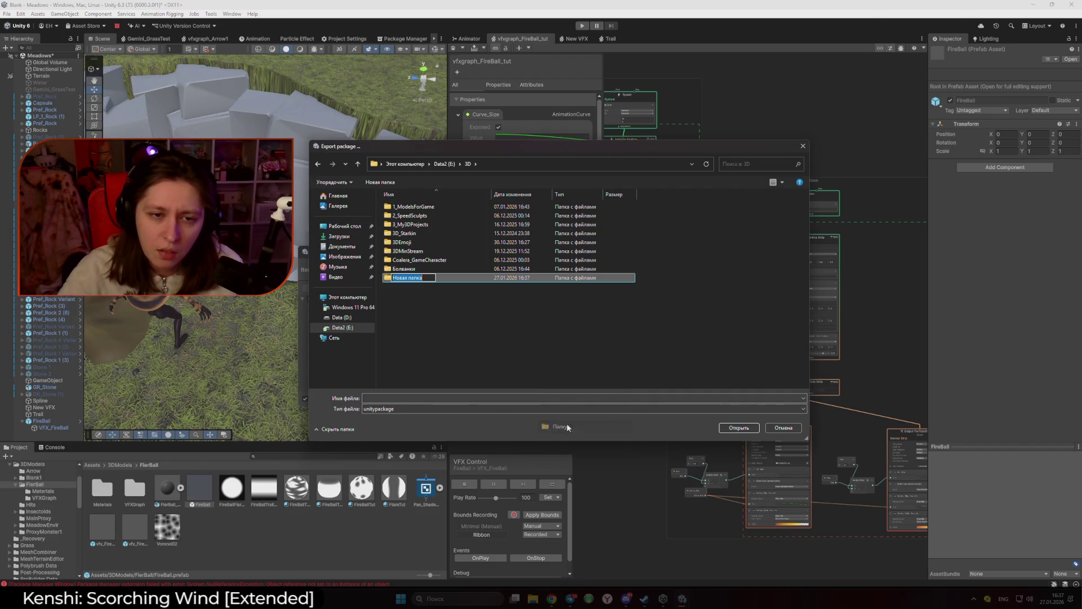
text(VFX)
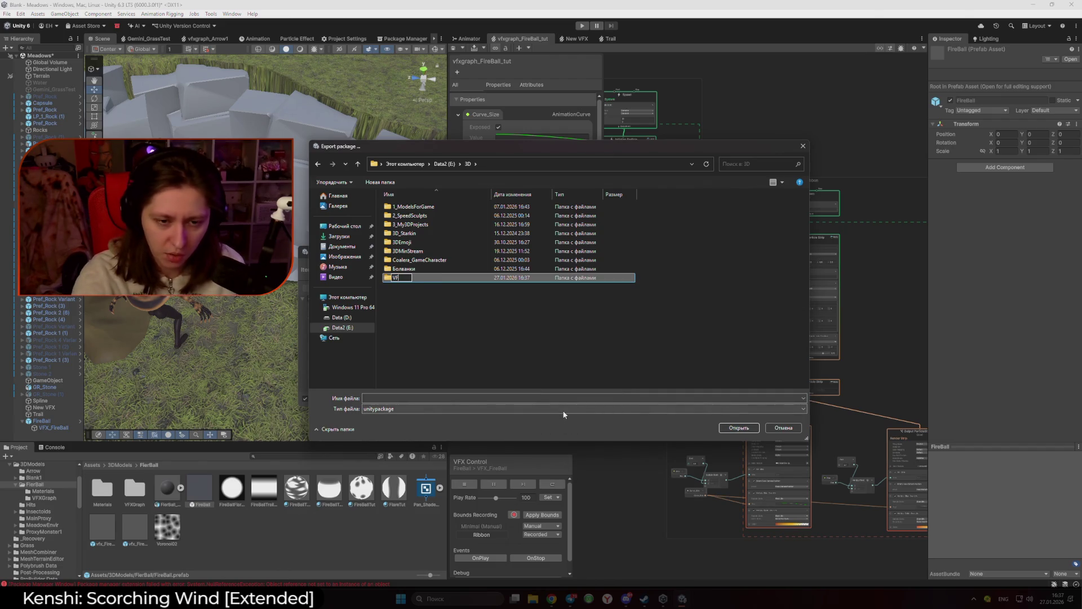
key(Return)
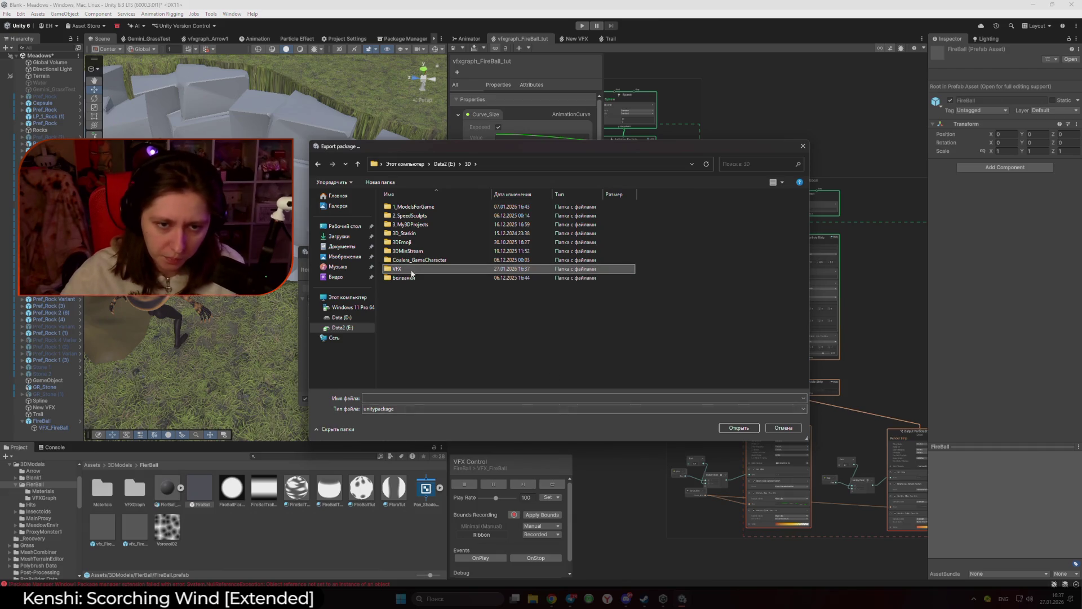
double_click(397, 269)
Step: Create a FireBall folder inside VFX and save the package there as FireBall
right_click(451, 288)
mouse_move(495, 403)
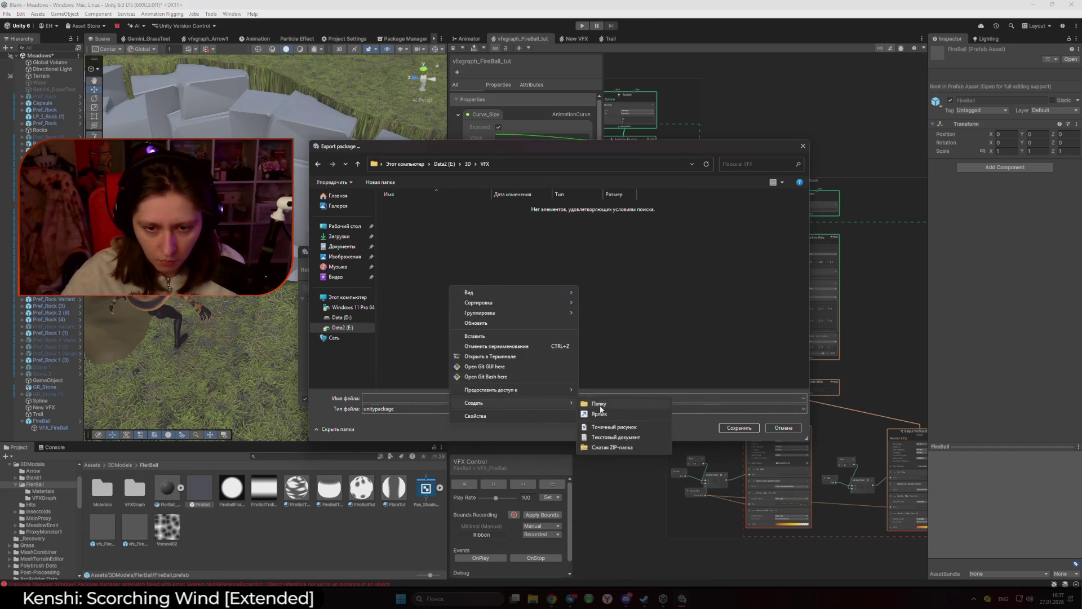
click(600, 405)
text(FireBall)
key(Return)
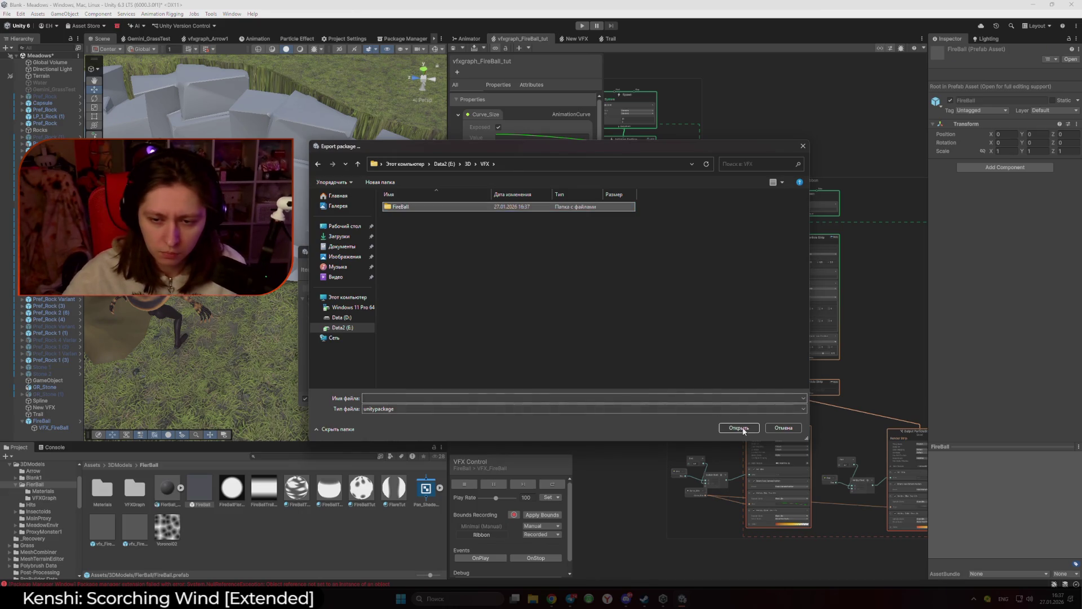
click(741, 427)
click(457, 398)
text(FireBall)
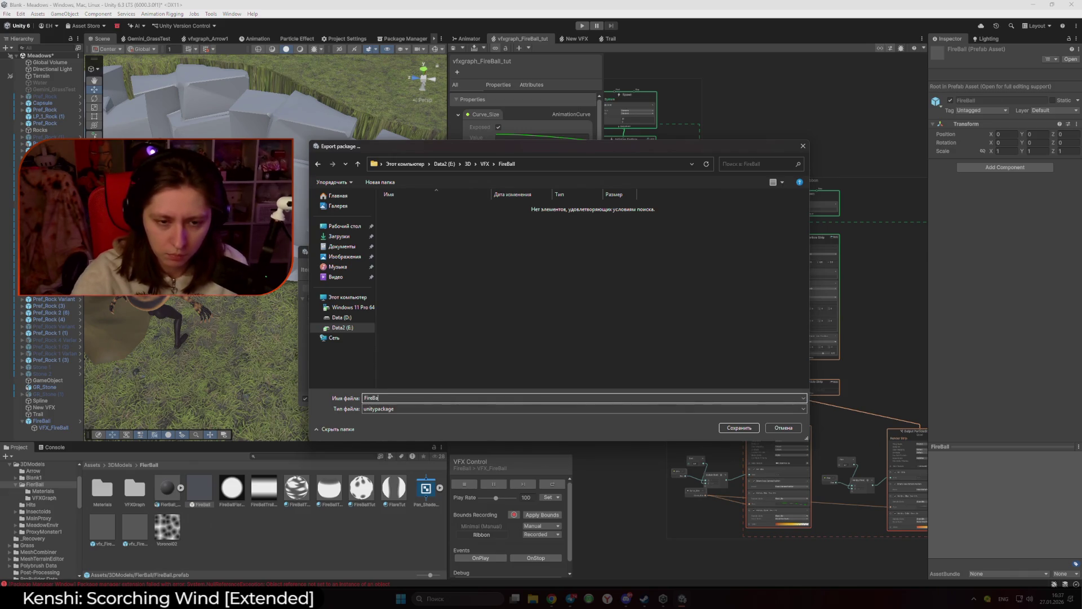
click(739, 428)
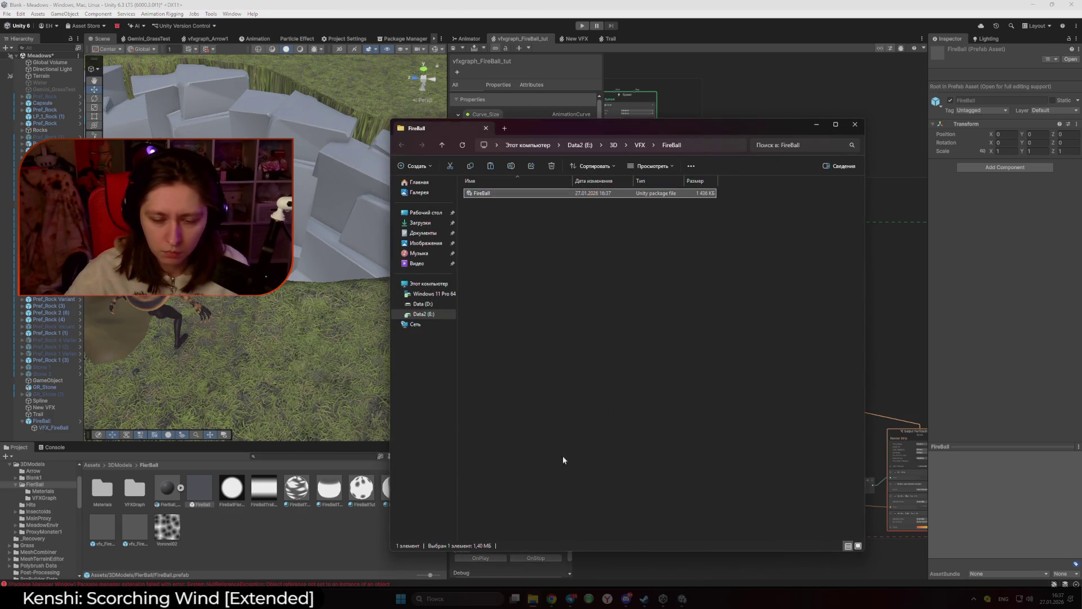
Step: Open FireBall.unitypackage from E:\3D\VFX\FireBall to import it into Unity
click(547, 430)
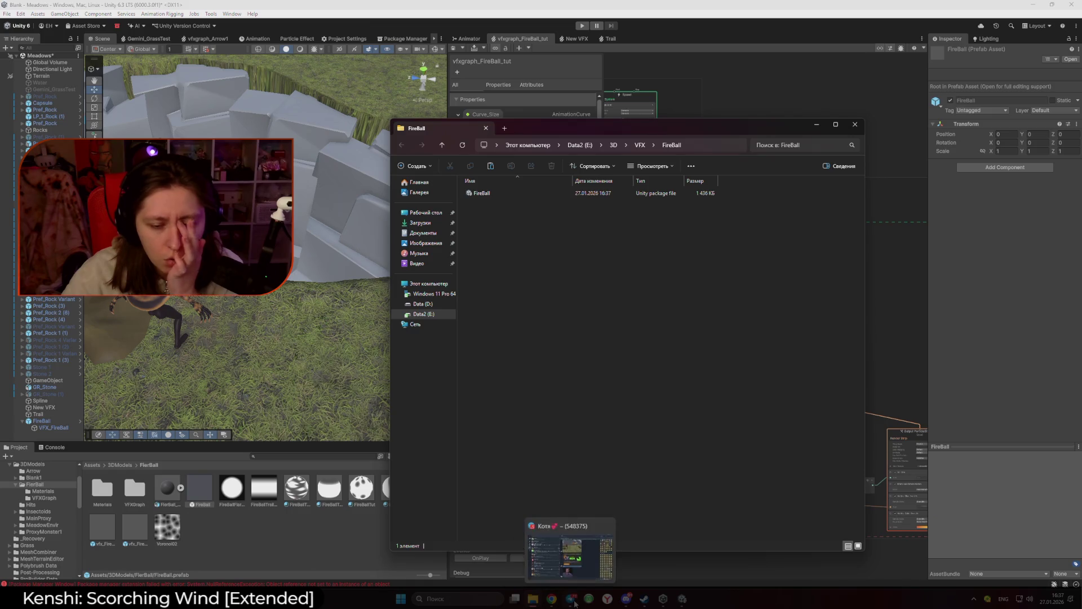
click(630, 193)
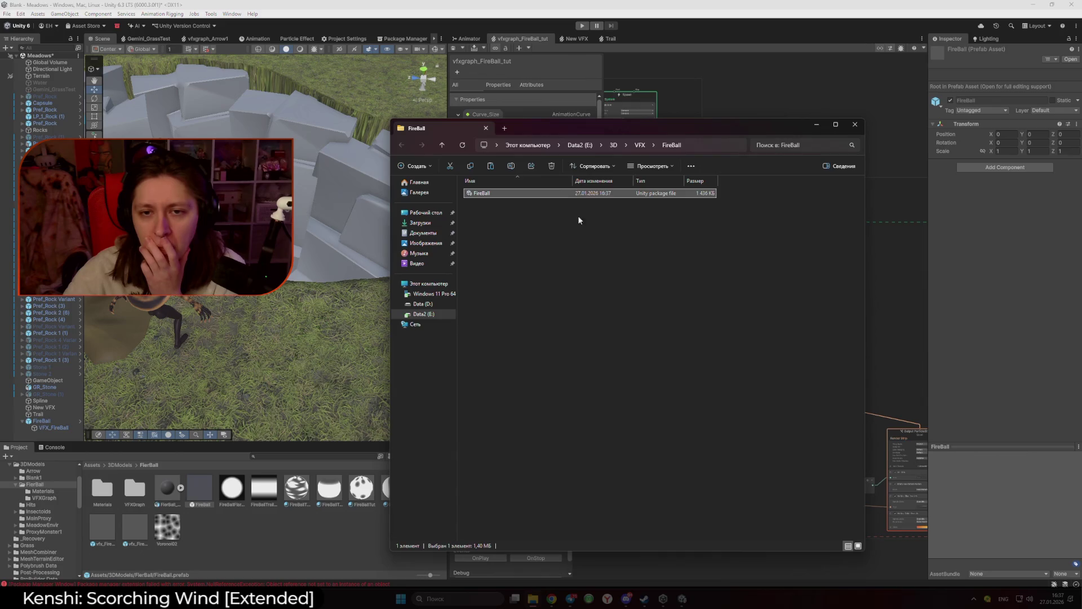
drag(533, 198, 862, 422)
click(638, 150)
double_click(539, 194)
mouse_move(540, 201)
mouse_down()
mouse_move(887, 231)
mouse_move(884, 301)
mouse_up()
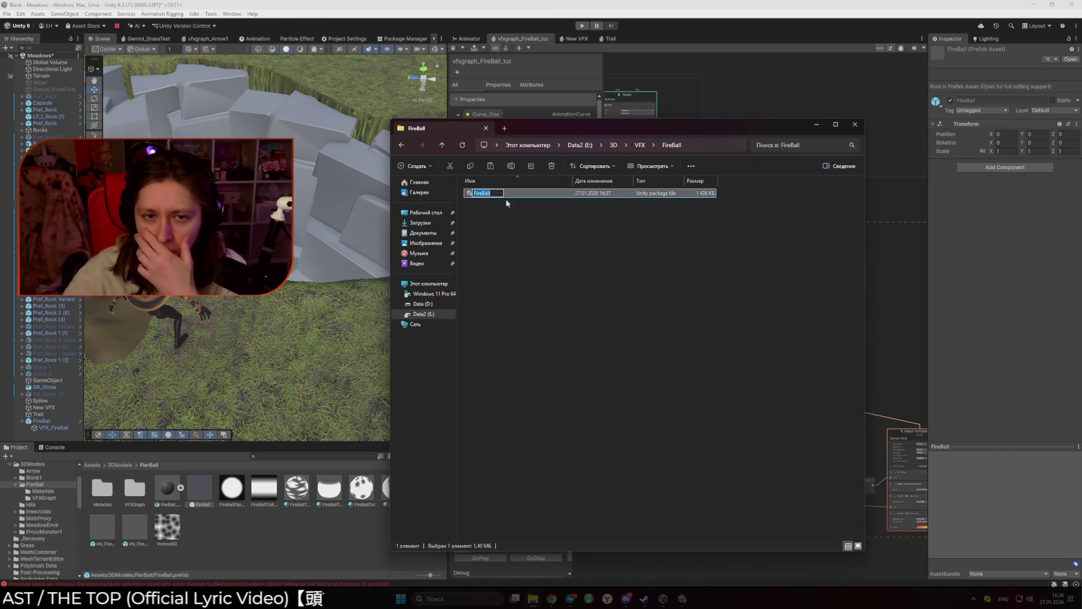
click(529, 215)
double_click(472, 194)
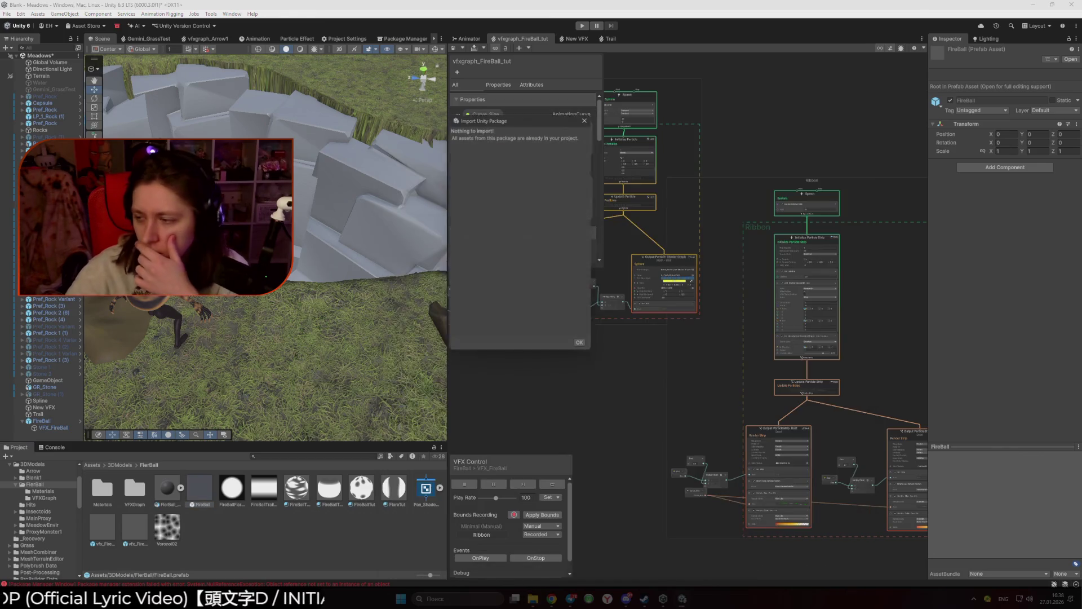
Step: Dismiss the nothing-to-import notice and bring back the FireBall export folder window
click(469, 39)
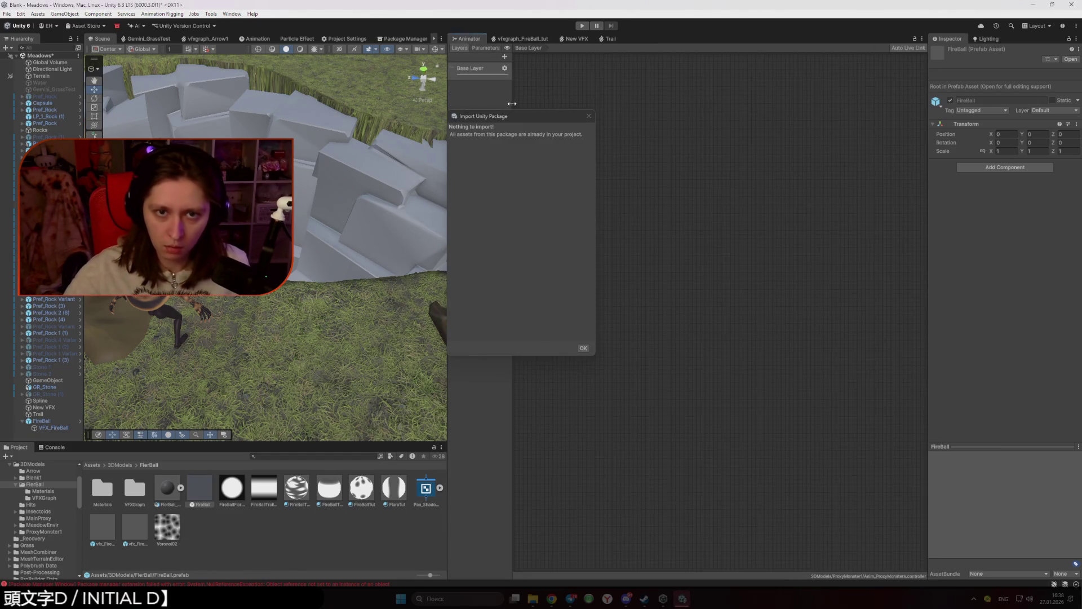
click(589, 115)
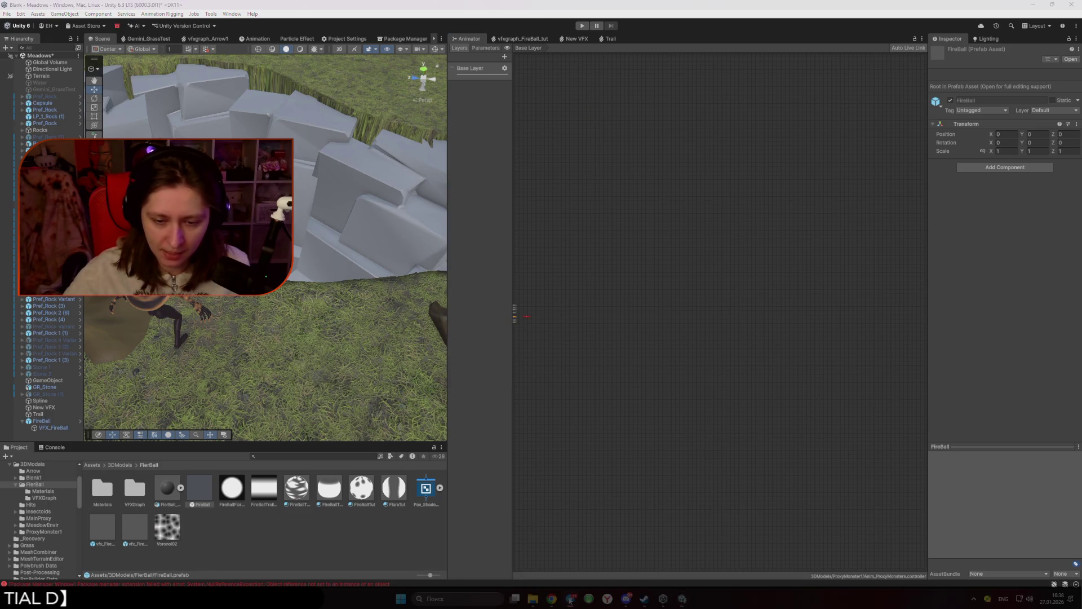
click(533, 599)
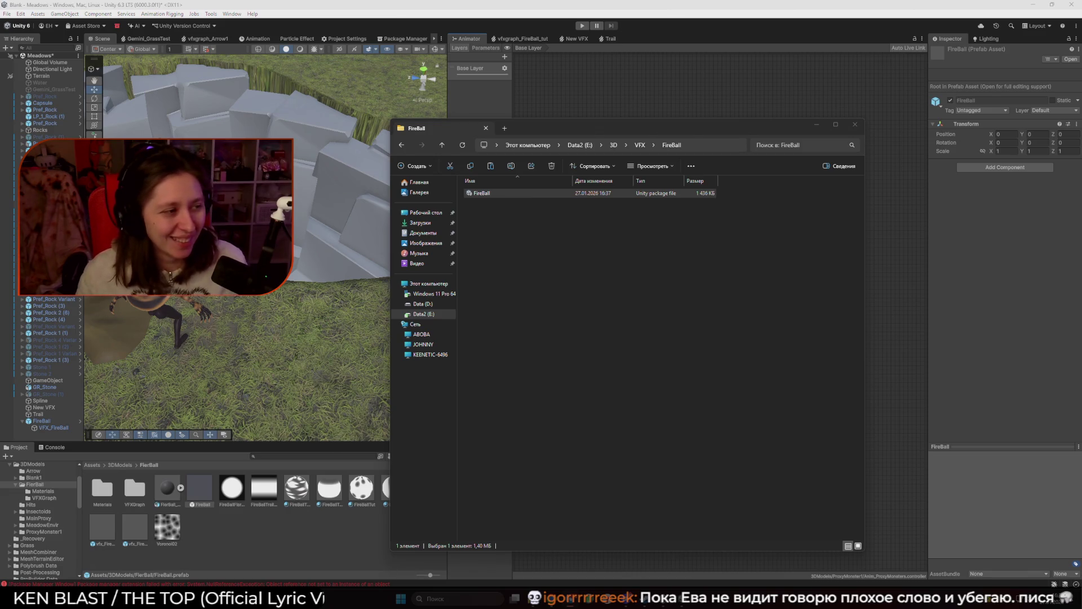
Step: Close the File Explorer window showing FireBall.unitypackage in the FireBall folder
click(740, 307)
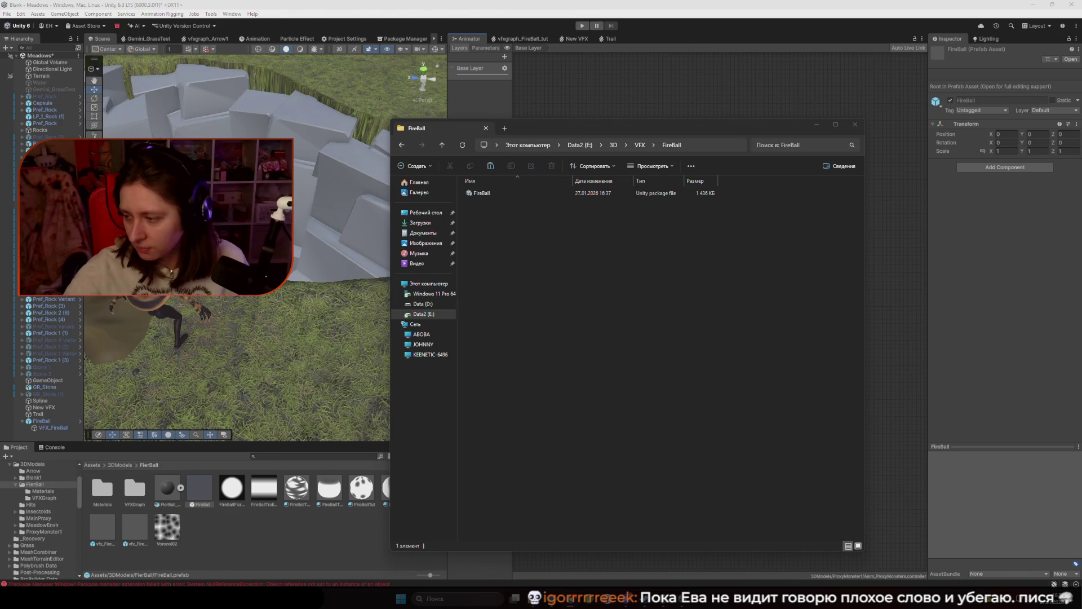
click(651, 353)
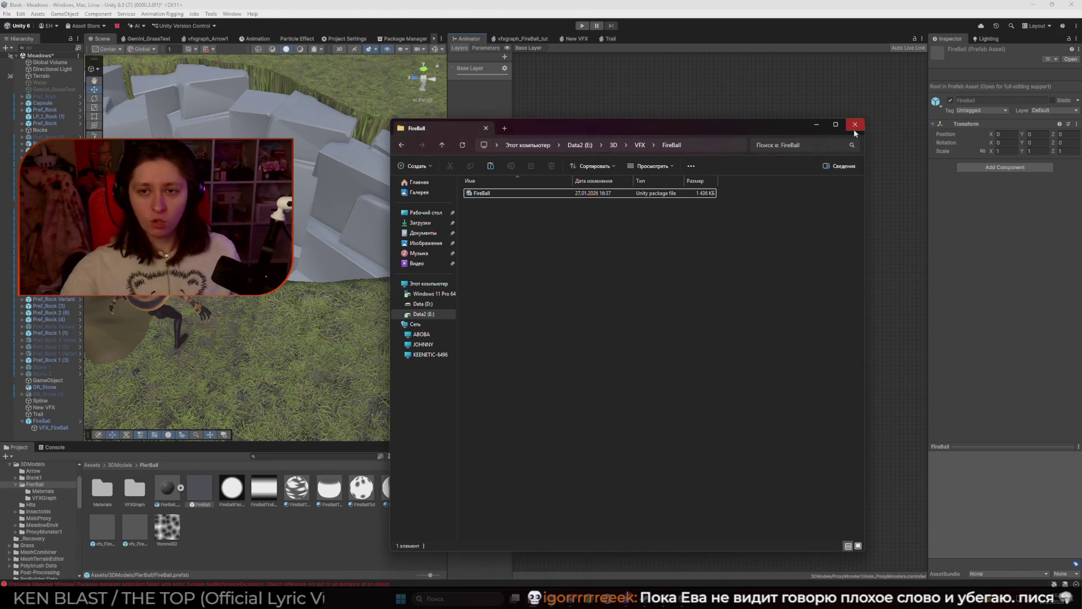
click(855, 124)
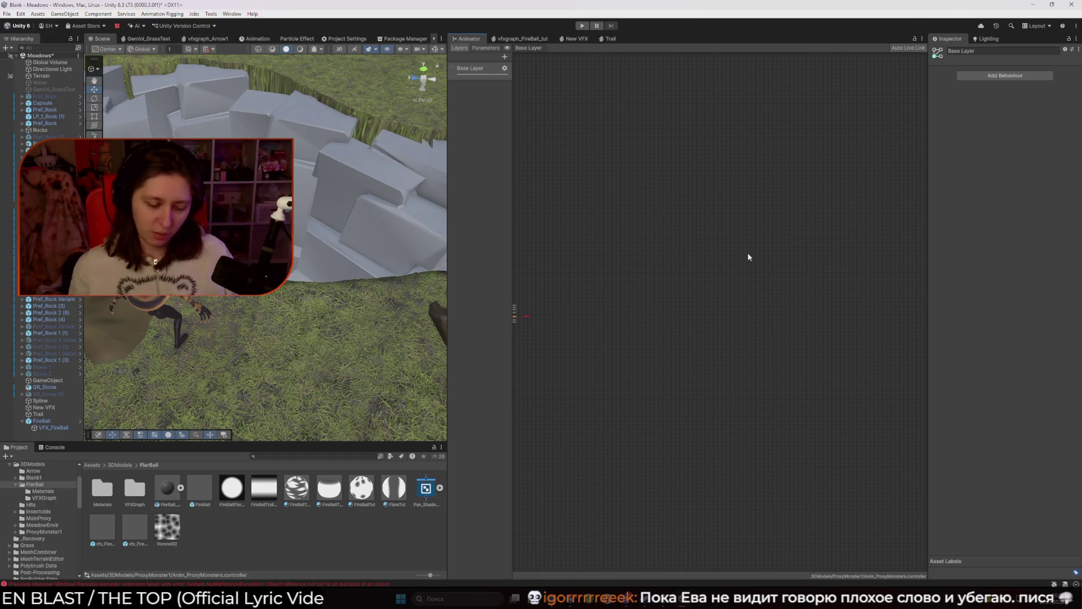
Step: Save the Meadows scene with Ctrl+S and quit the Unity editor to Unity Hub
key(ctrl+s)
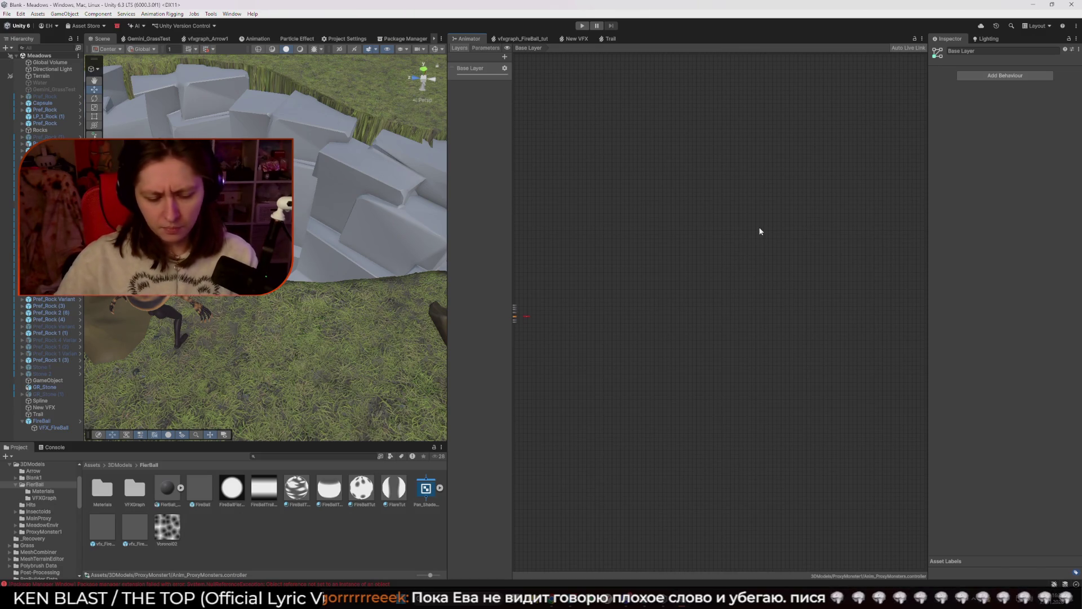
click(1070, 5)
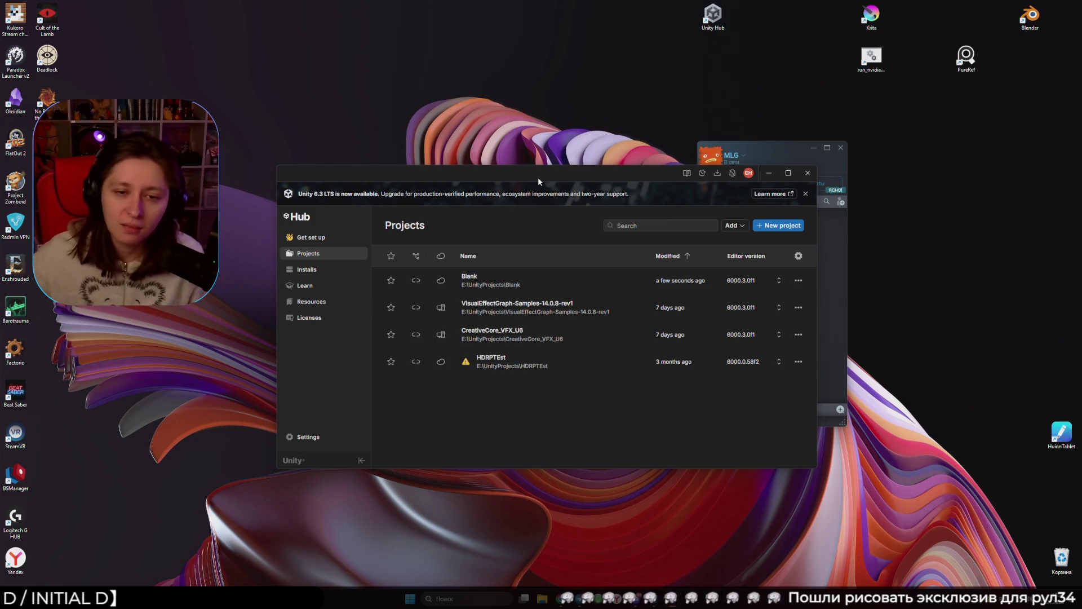
Step: Close Unity Hub and bring up the Steam Library from the taskbar
click(807, 173)
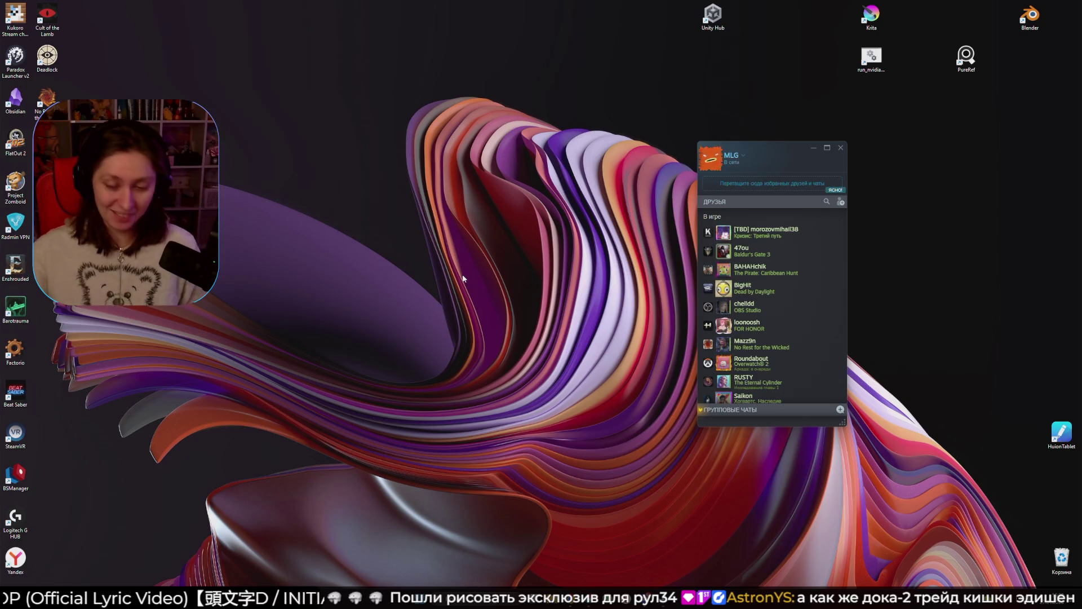
mouse_move(579, 603)
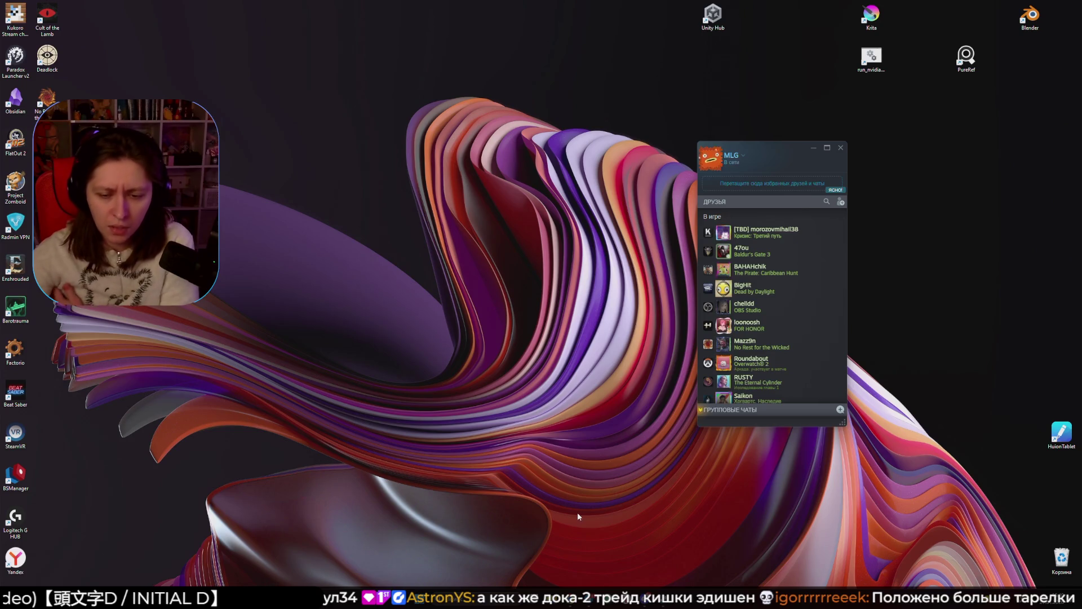
mouse_move(664, 597)
click(663, 555)
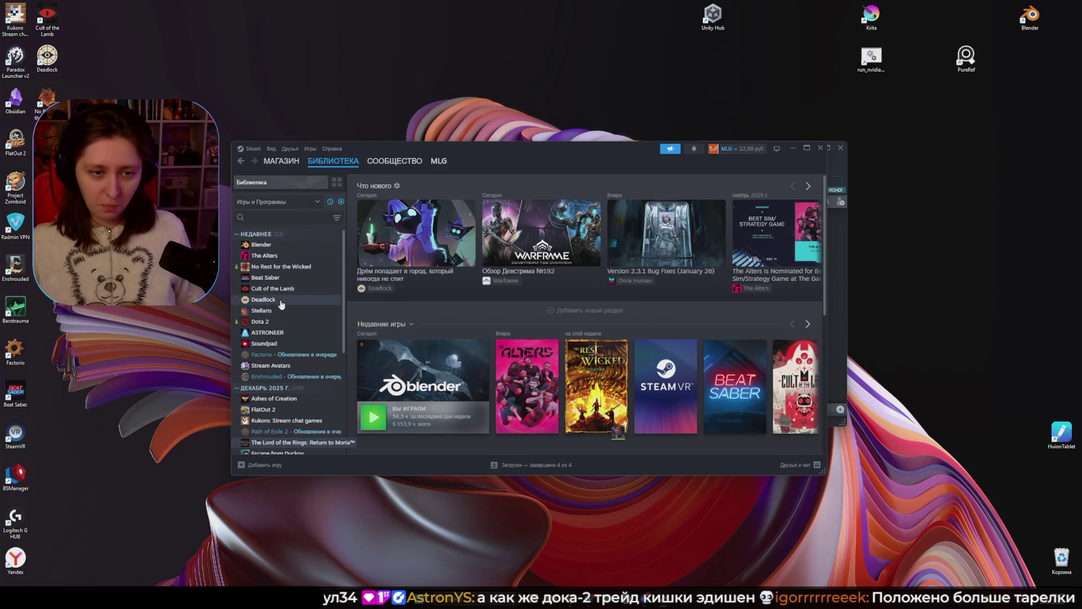
Step: Select Deadlock in the Steam library and launch it with Play
click(280, 301)
click(397, 324)
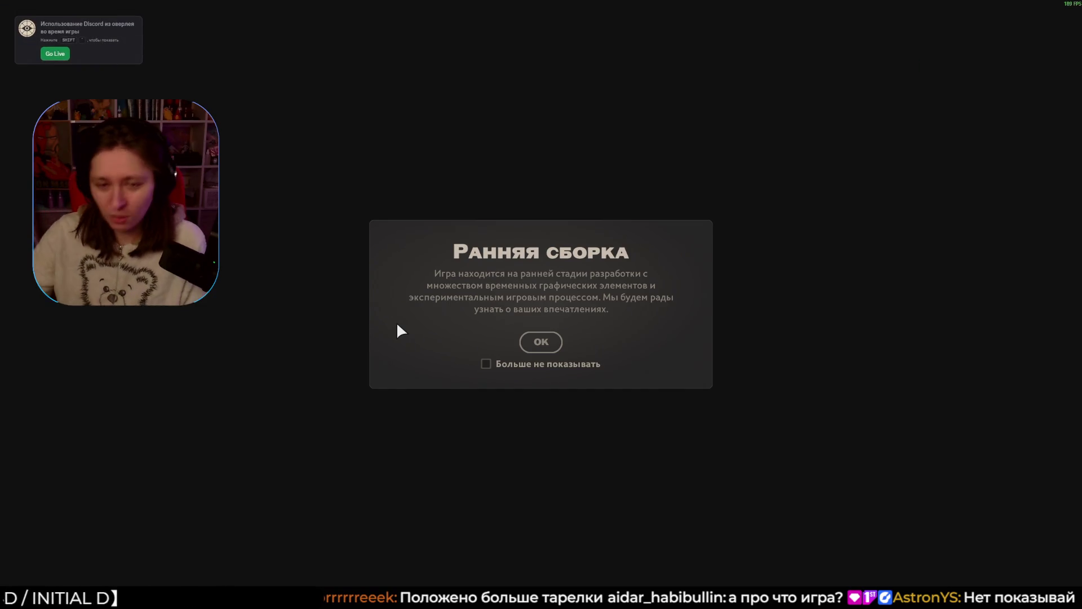
Step: Accept Deadlock's early-build notice and get past the title screen with Space
click(533, 341)
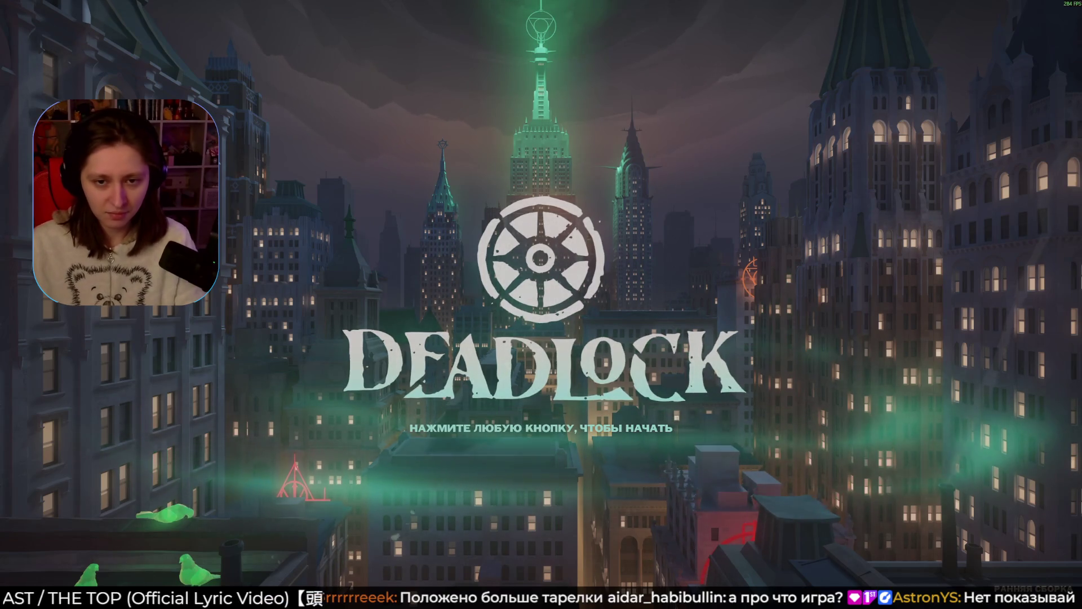
key(space)
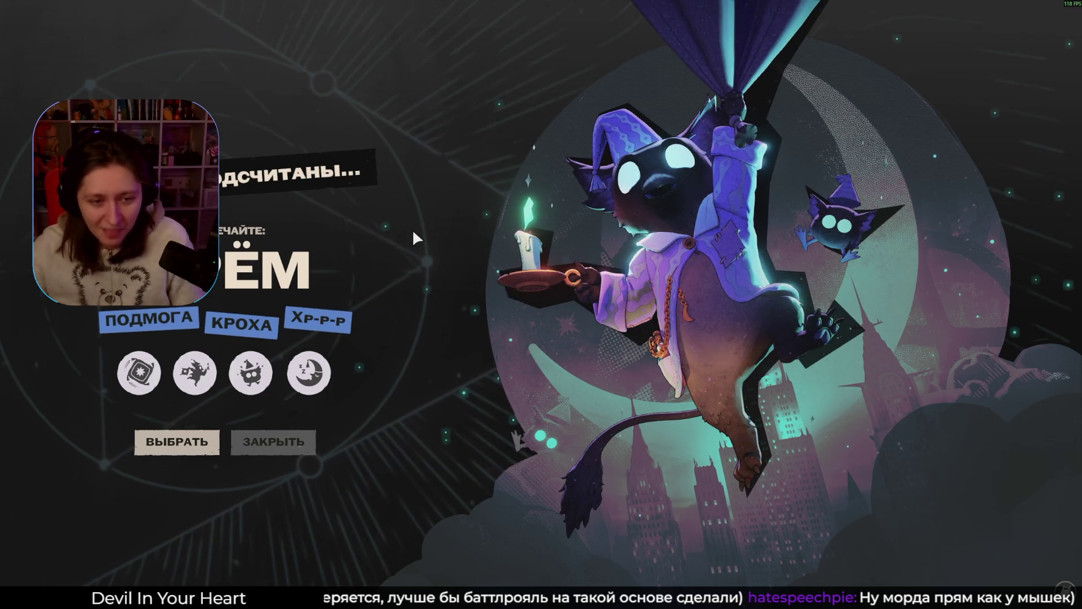
Step: Leave fullscreen Deadlock with the Windows key and return to Steam's Deadlock page
mouse_move(142, 357)
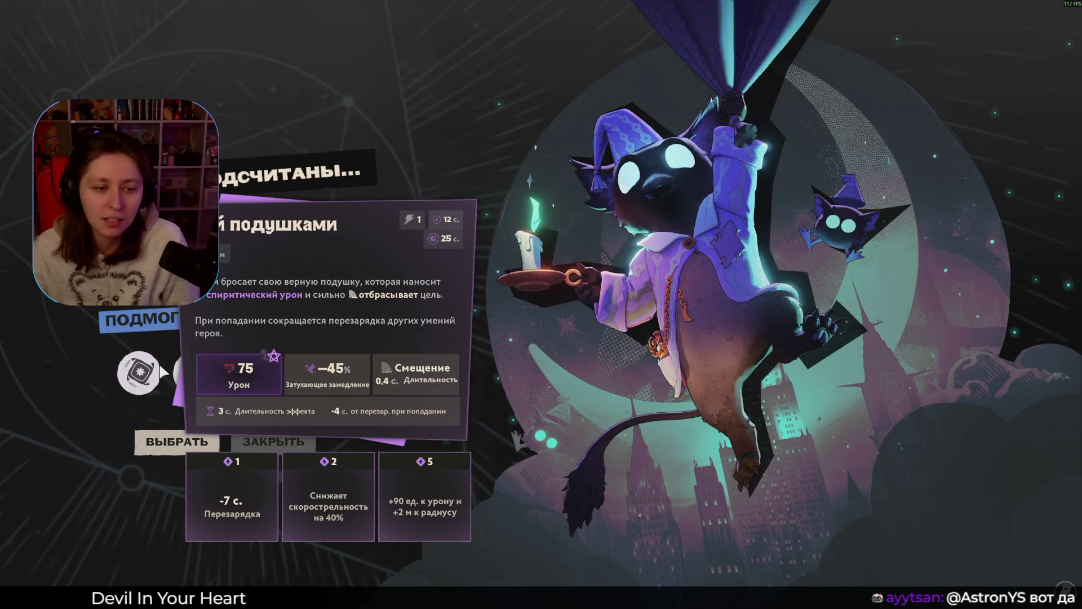
mouse_move(198, 375)
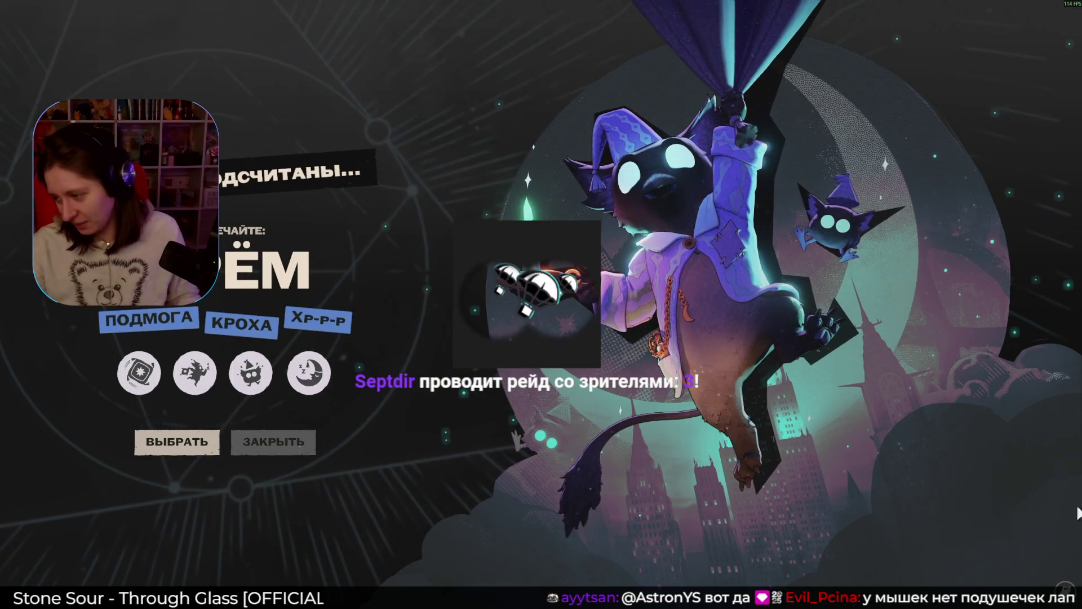
key(super)
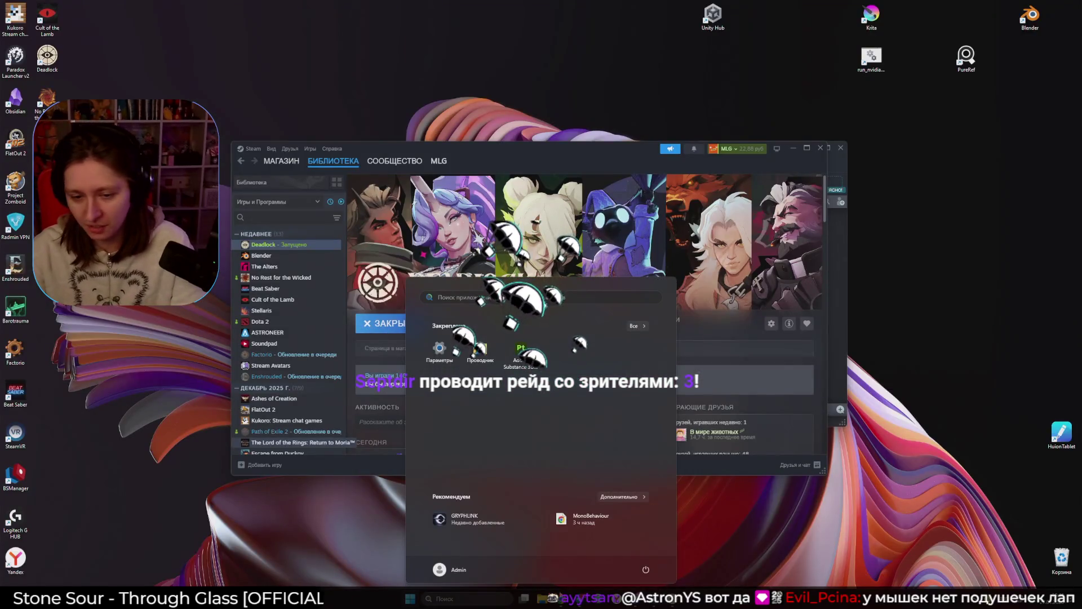
key(super)
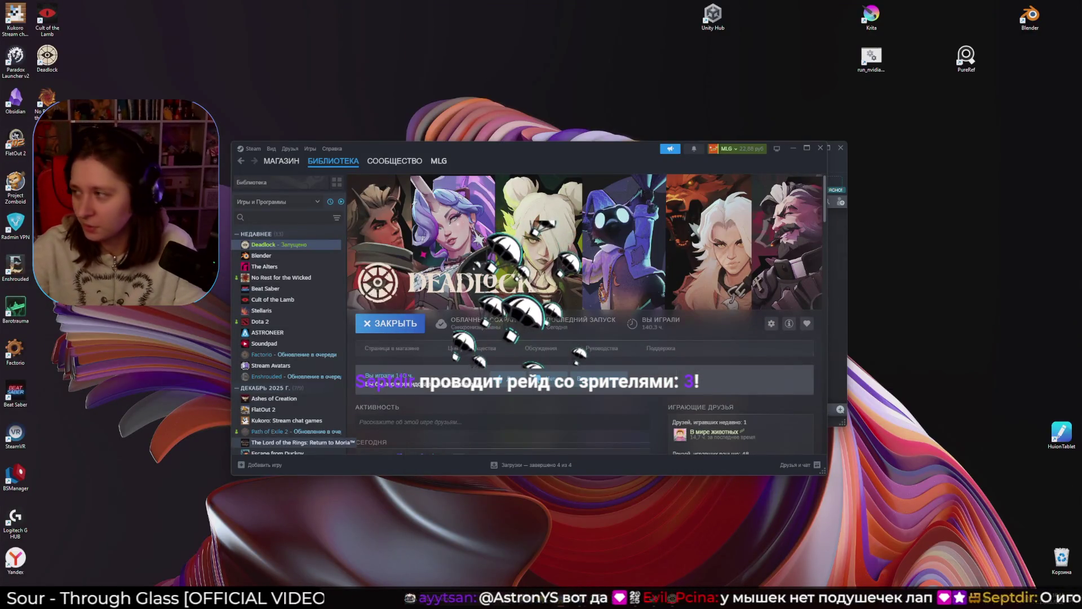